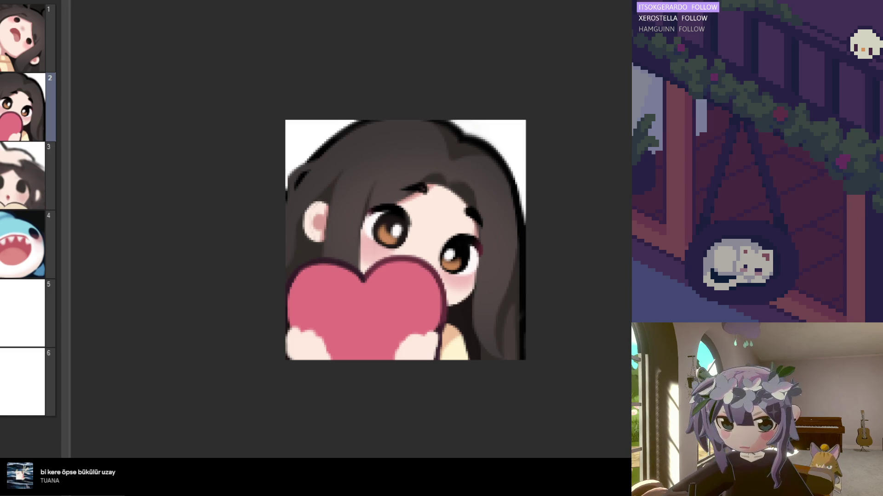
Step: Dab the brush once to touch up the line near the girl's eye on frame 2
scroll(257, 240, "down", 1)
scroll(258, 240, "up", 2)
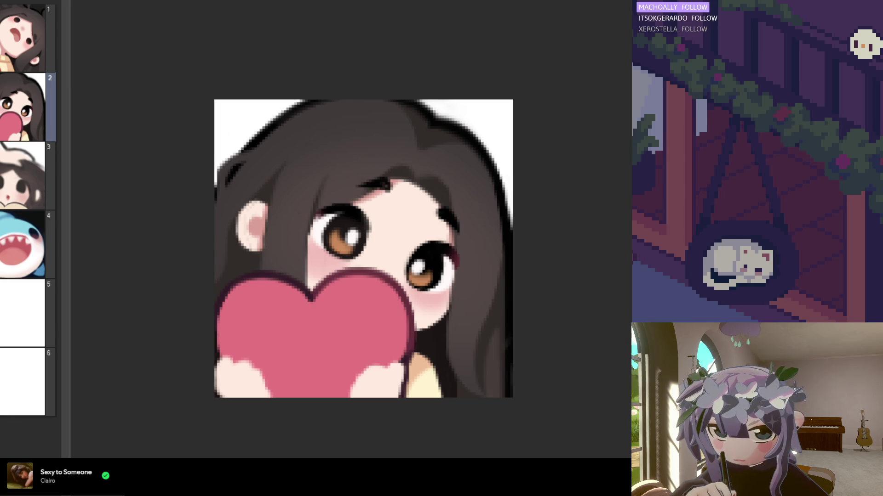
left_click(414, 247)
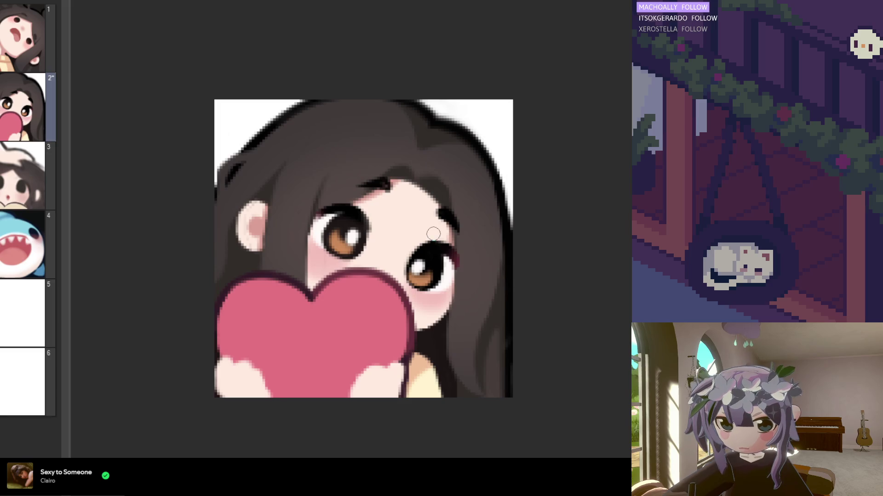
Step: Paint skin tone and a thin line along the face edge left of the eye, covering the dark mark down to the heart
scroll(310, 136, "down", 3)
scroll(309, 166, "up", 3)
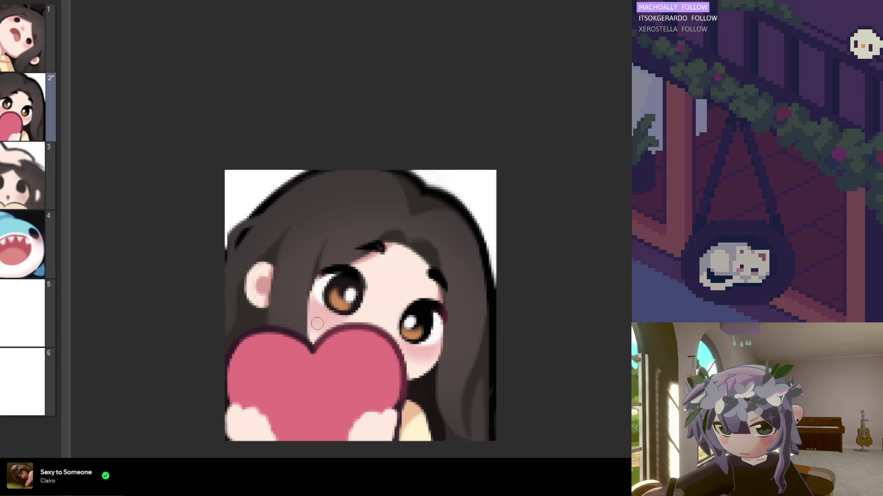
left_click_drag(317, 283, 307, 342)
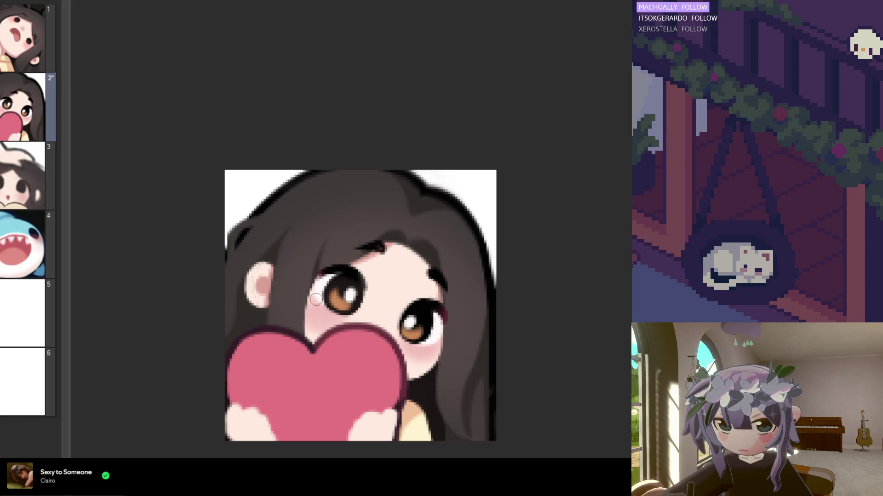
mouse_move(313, 258)
left_mouse_down()
mouse_move(308, 332)
mouse_move(310, 256)
mouse_move(311, 267)
left_mouse_up()
mouse_move(315, 315)
left_mouse_down()
mouse_move(309, 343)
mouse_move(317, 299)
mouse_move(328, 335)
left_mouse_up()
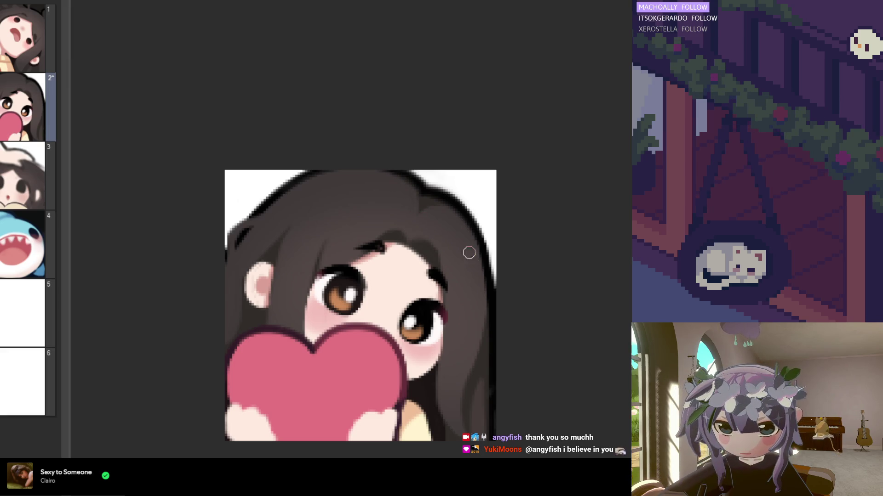
Step: Pick up the hair colour near the girl's eyebrow for further touch-ups
left_click(421, 246, "alt")
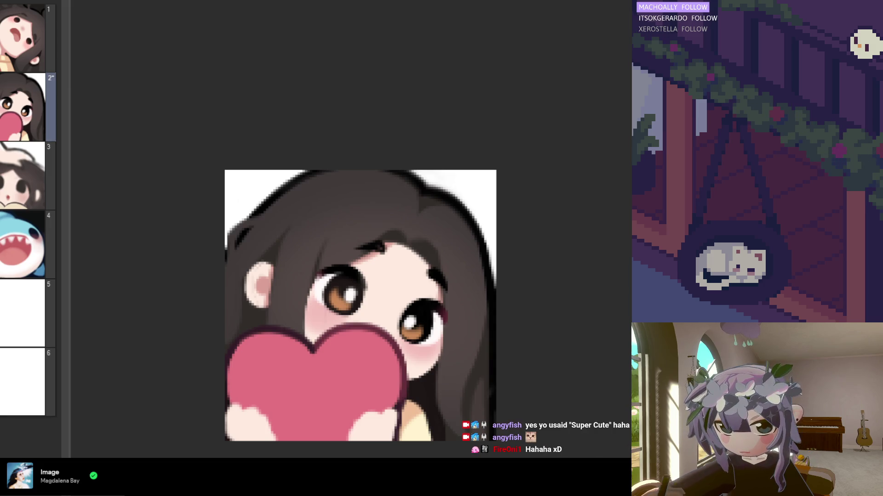
scroll(410, 397, "up", 1)
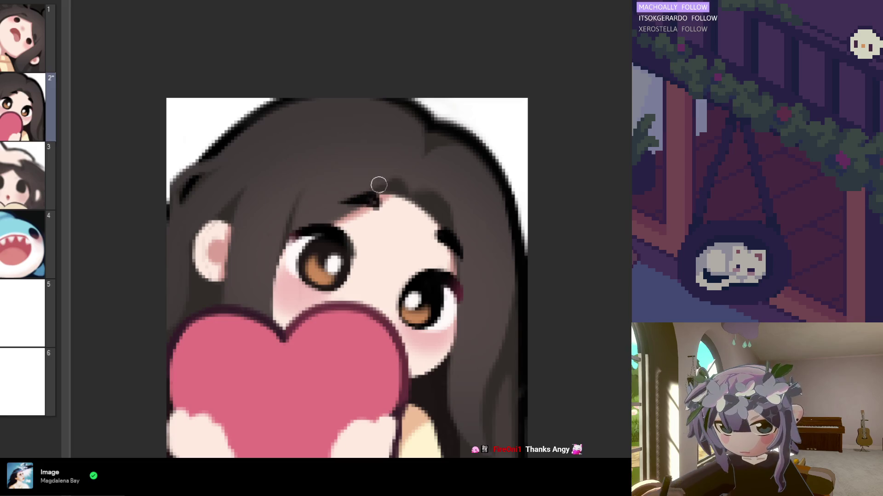
Step: Extend the hair over the forehead, comparing with undo/redo, then add a lash stroke above the right eye
left_click_drag(399, 189, 404, 214)
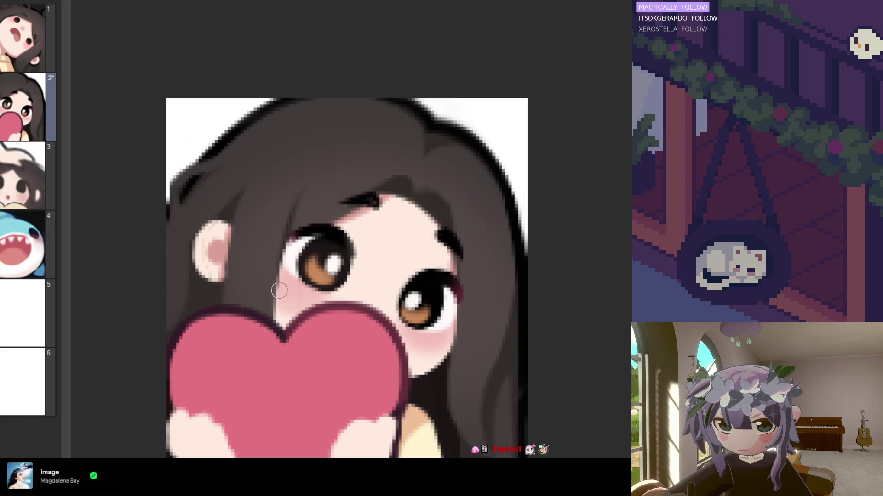
key("ctrl+y")
key("ctrl+z")
key("ctrl+y")
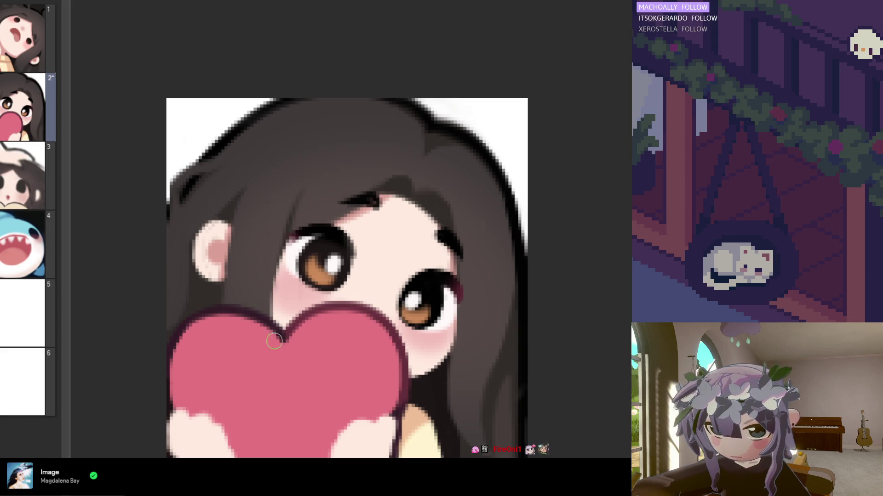
key("ctrl+z")
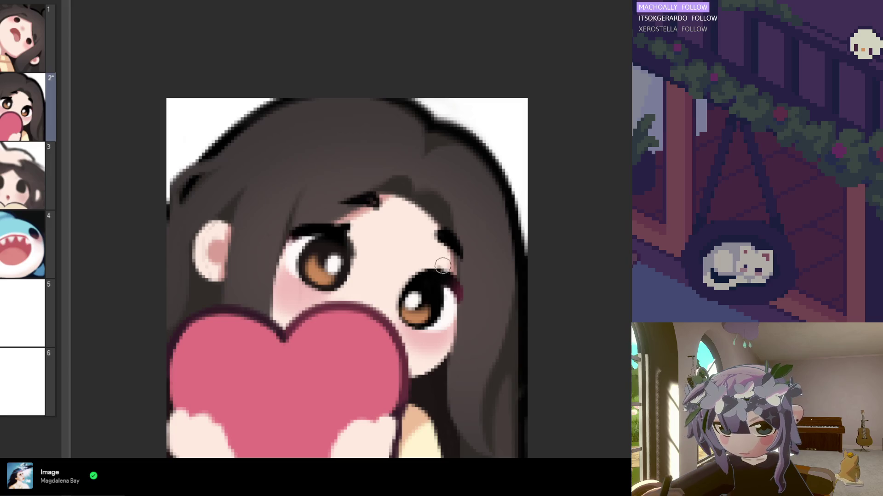
left_click_drag(441, 273, 445, 261)
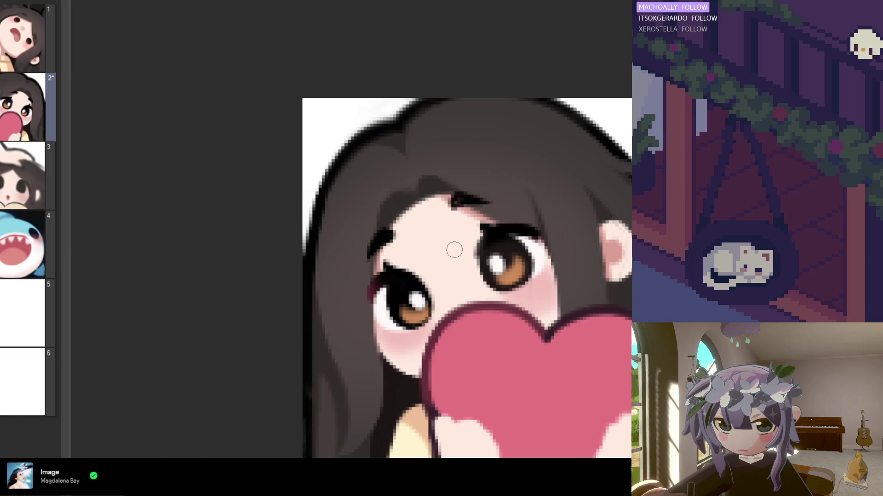
Step: Mirror the emote and zoom out to check its balance, then switch to the chibi reference sheet
key("m")
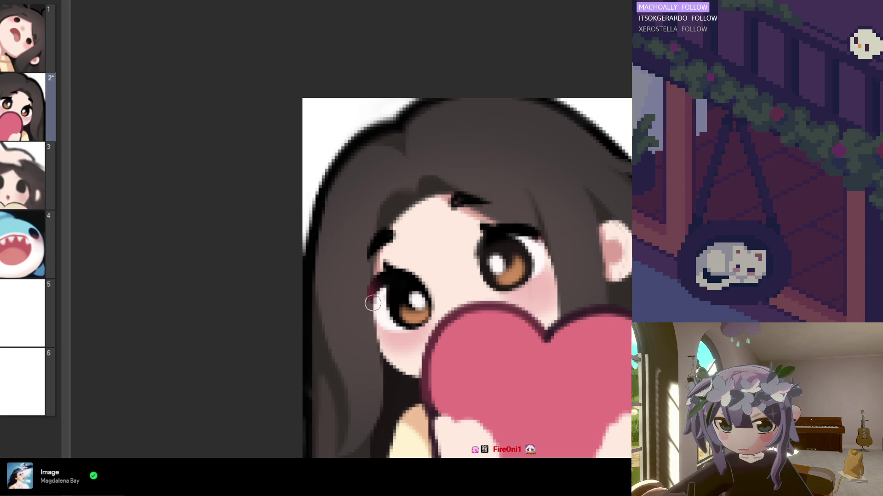
scroll(306, 264, "down", 1)
scroll(306, 265, "down", 2)
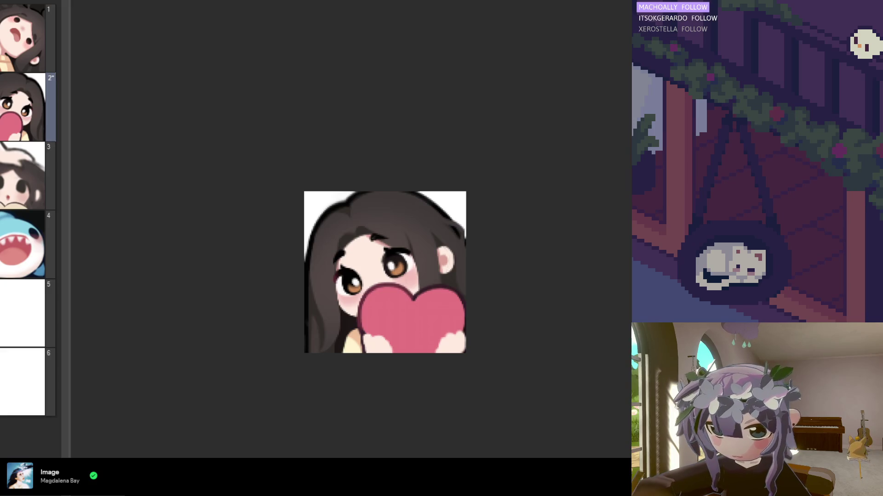
left_click(130, 3)
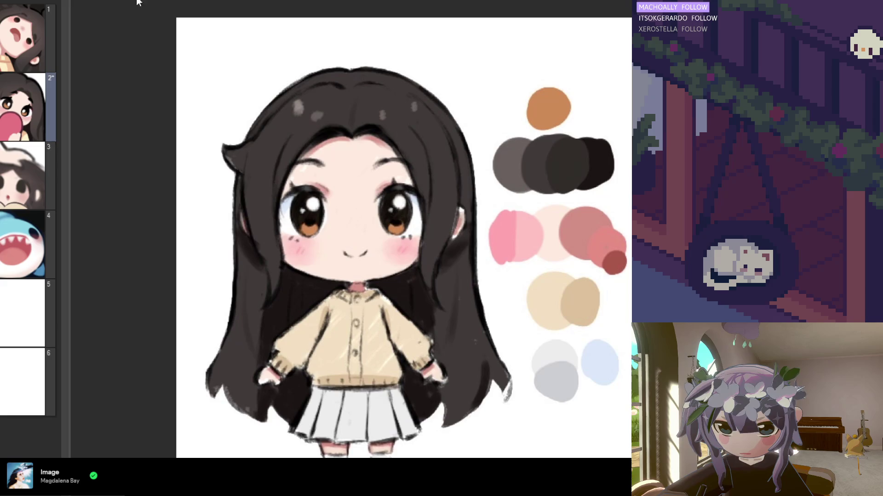
Step: Return to the heart emote, widen the side panel to show the reference, unflip the view and zoom in
left_click(69, 3)
mouse_move(68, 62)
left_mouse_down()
mouse_move(120, 80)
mouse_move(129, 121)
mouse_move(179, 130)
left_mouse_up()
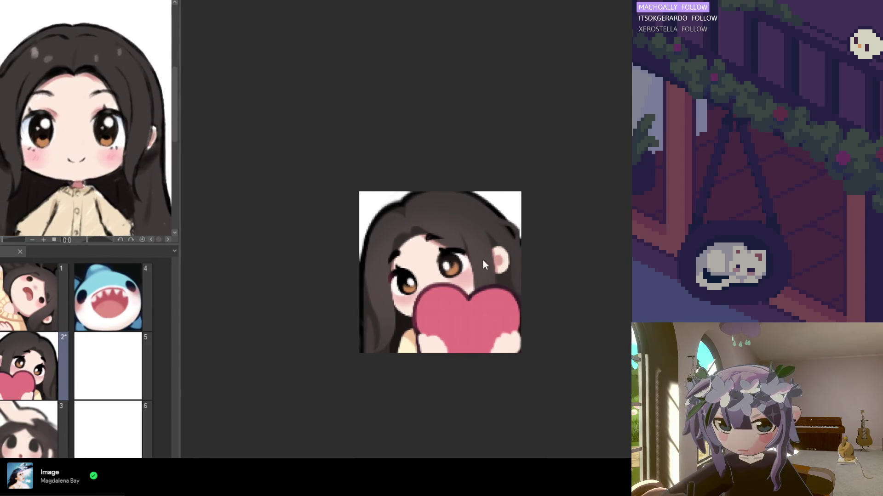
key("h")
key("ctrl+minus")
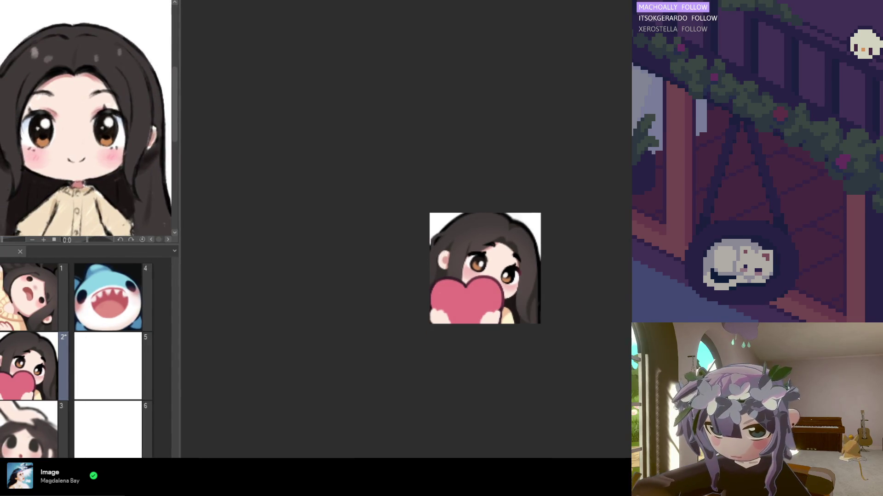
key("ctrl+minus")
key("ctrl+plus")
key("ctrl+plus")
key("ctrl+plus")
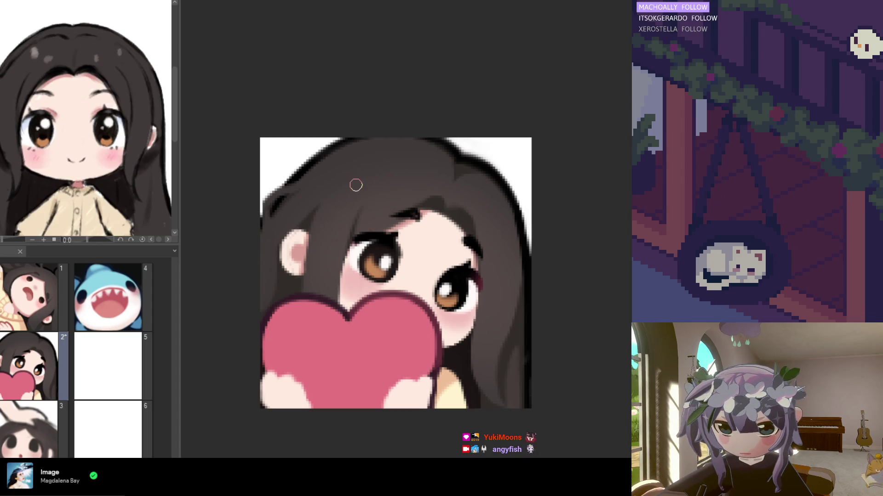
Step: Darken the hair's outer outline beside the face, checking the drawing mirrored before and after
scroll(356, 185, "up", 2)
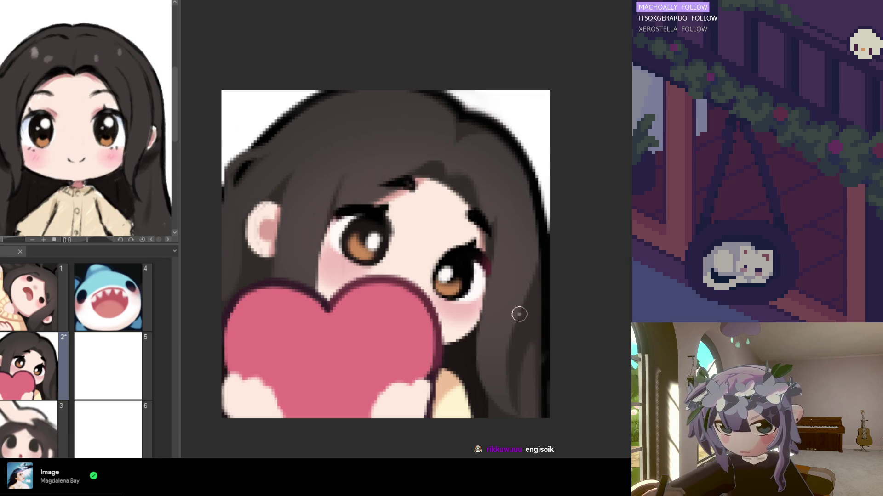
key("h")
key("h")
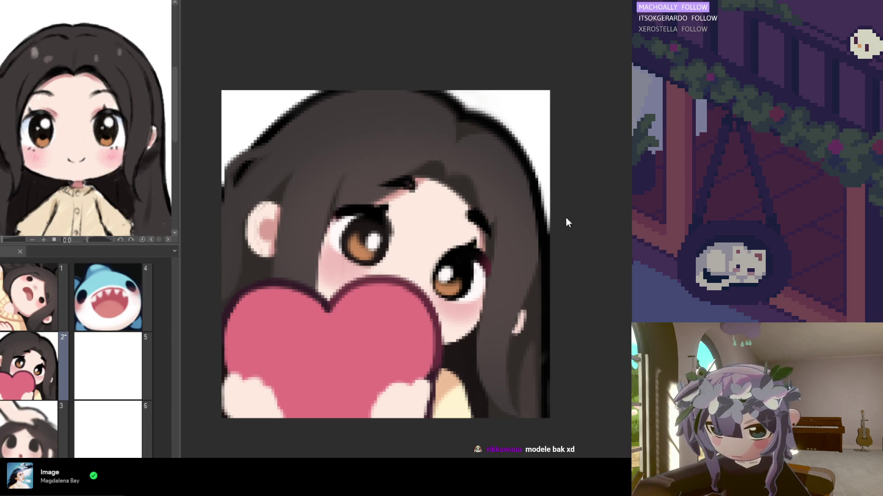
scroll(272, 305, "down", 2)
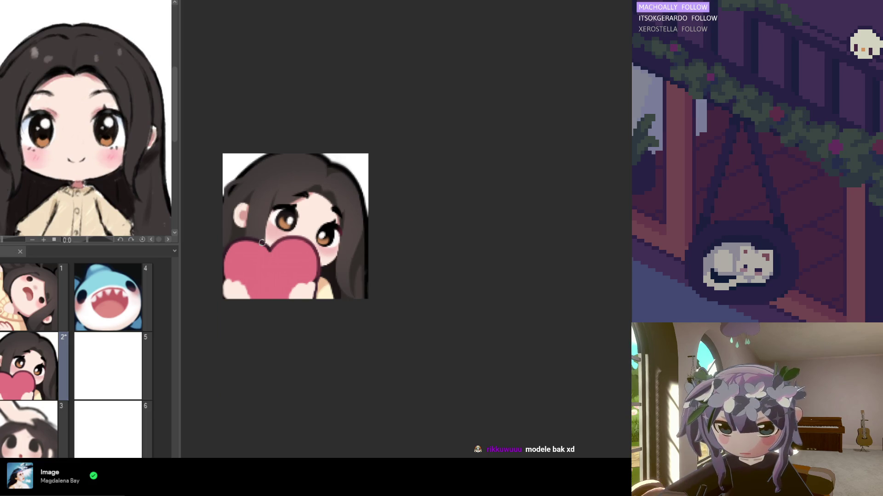
scroll(264, 248, "up", 3)
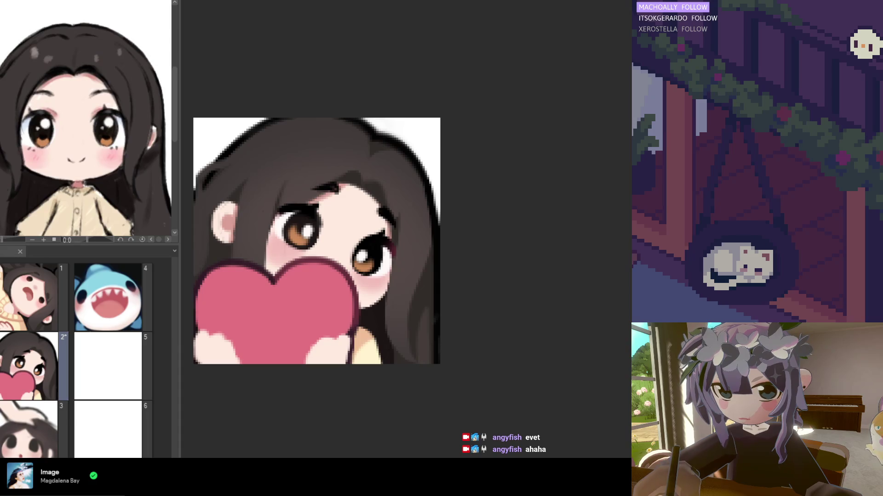
scroll(392, 309, "down", 2)
scroll(273, 271, "up", 3)
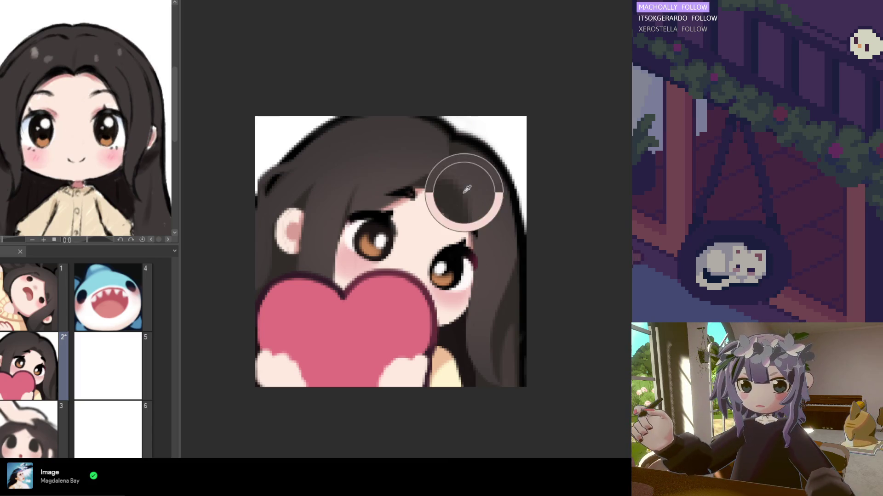
left_click_drag(473, 201, 474, 227)
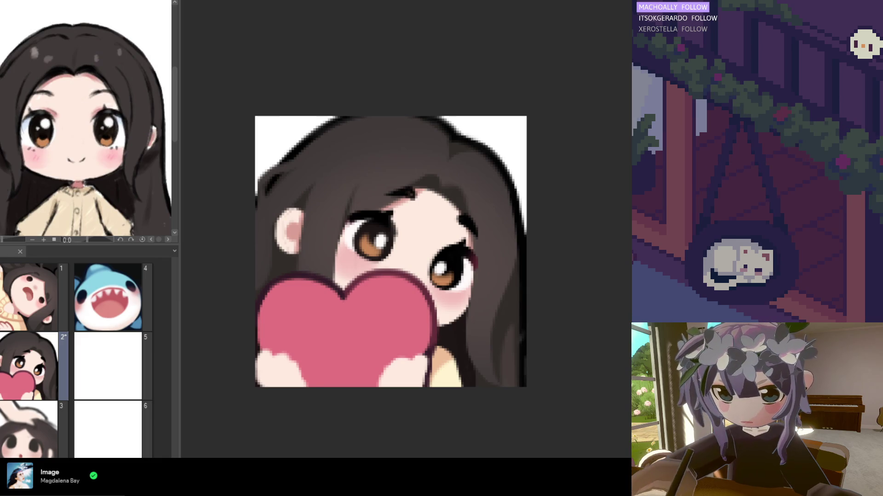
key("h")
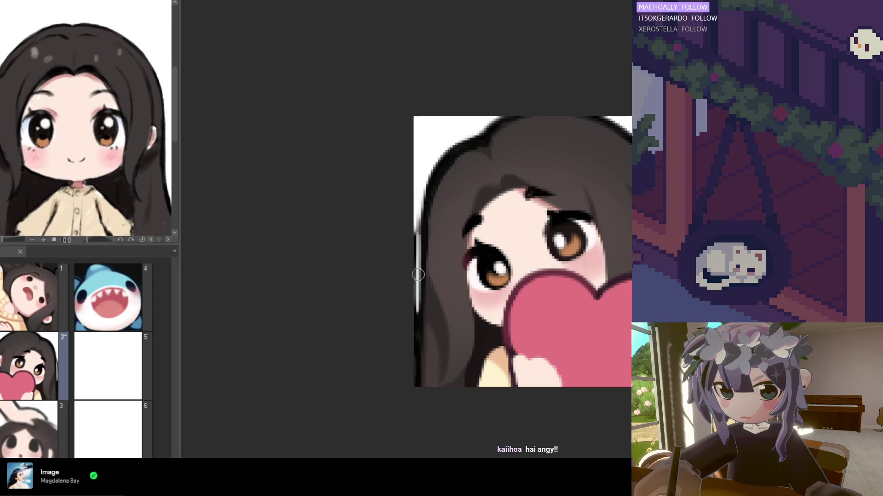
key("ctrl+minus")
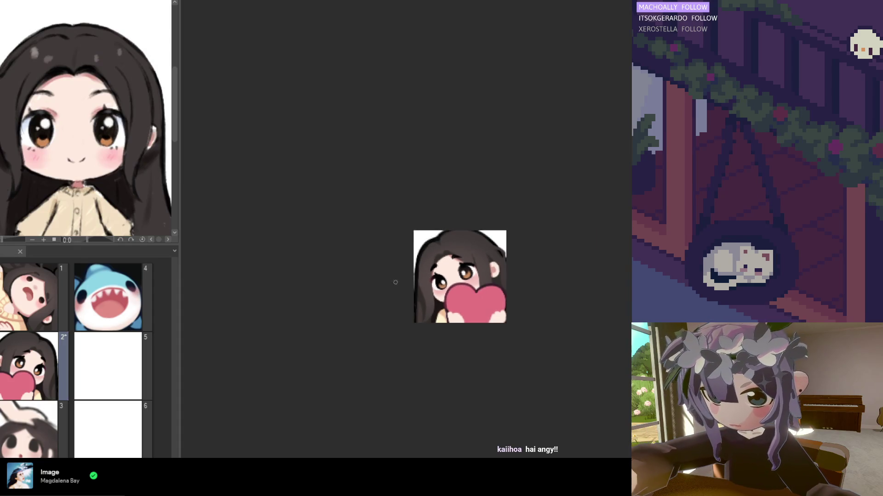
key("ctrl+plus")
key("ctrl+plus")
key("ctrl+plus")
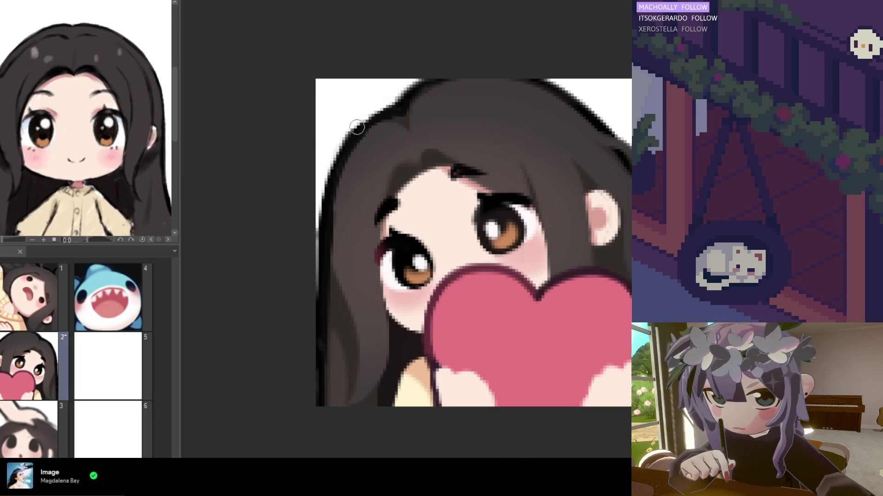
mouse_move(368, 113)
left_mouse_down()
mouse_move(318, 239)
mouse_move(310, 350)
mouse_move(311, 332)
left_mouse_up()
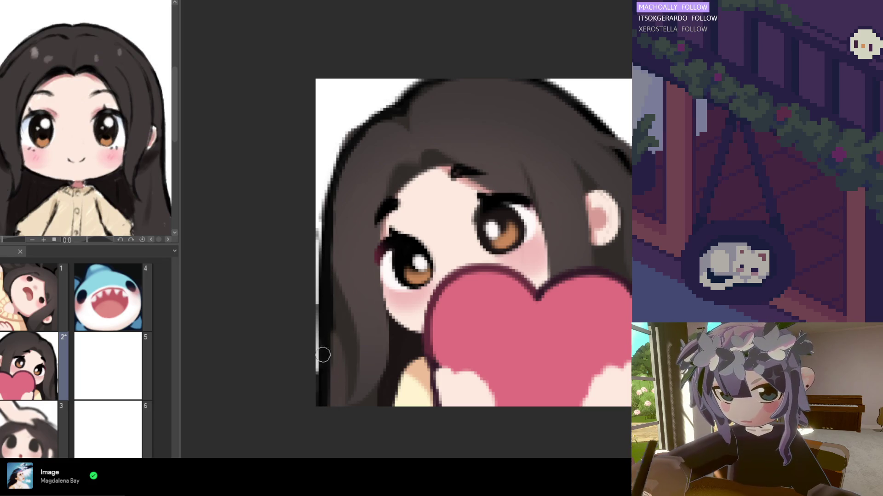
Step: Lighten stray pixels on the left hair edge and repaint the top-left hair outline
scroll(306, 246, "down", 3)
scroll(294, 243, "up", 3)
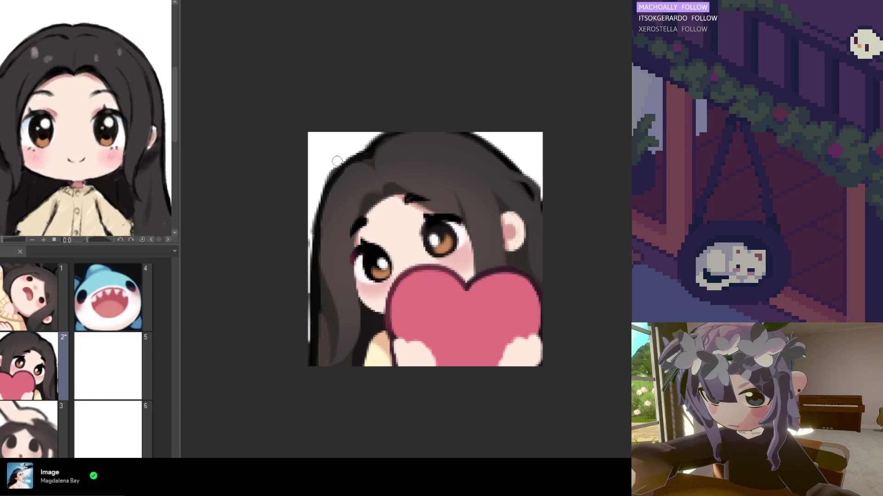
left_click_drag(308, 233, 309, 276)
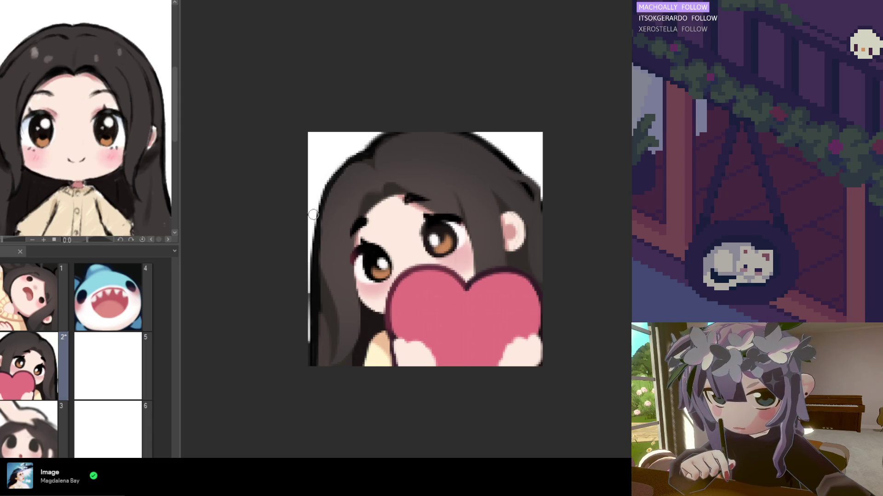
mouse_move(347, 158)
left_mouse_down()
mouse_move(328, 191)
mouse_move(362, 152)
mouse_move(324, 205)
left_mouse_up()
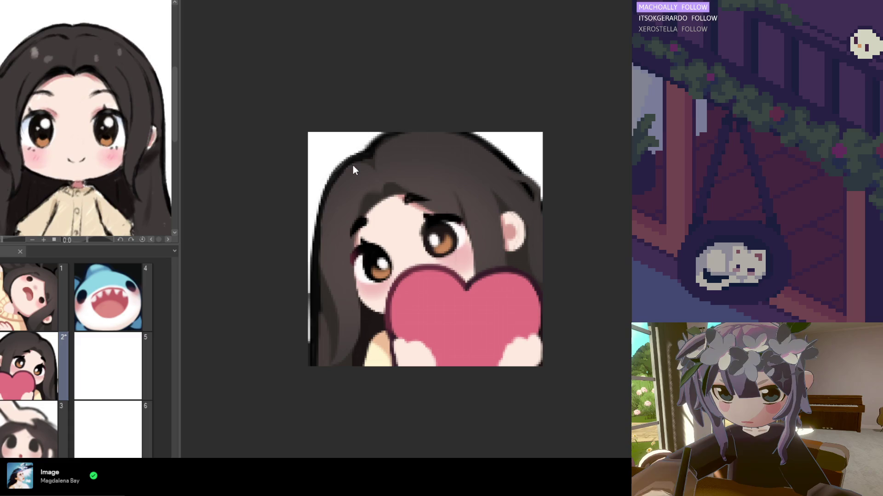
mouse_move(338, 167)
left_mouse_down()
mouse_move(326, 201)
mouse_move(357, 167)
mouse_move(314, 228)
left_mouse_up()
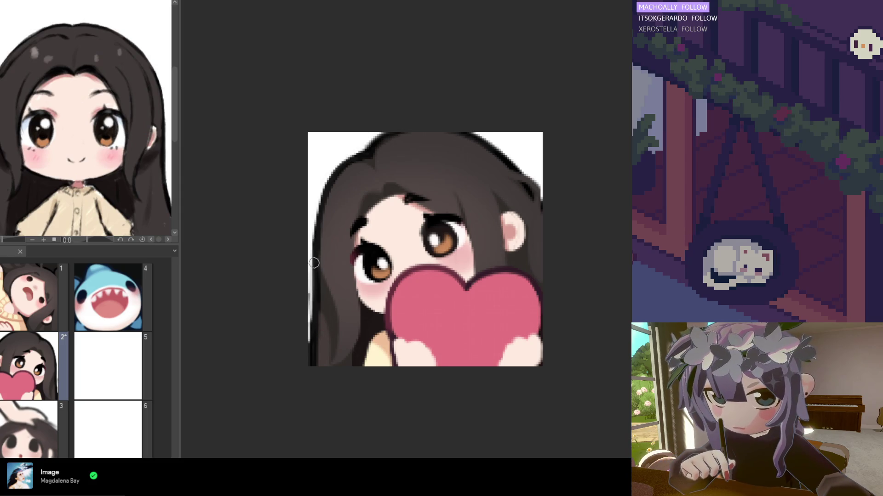
Step: Redraw and darken the hair's left outline, softening its edge and filling the white gap
left_click_drag(310, 274, 306, 359)
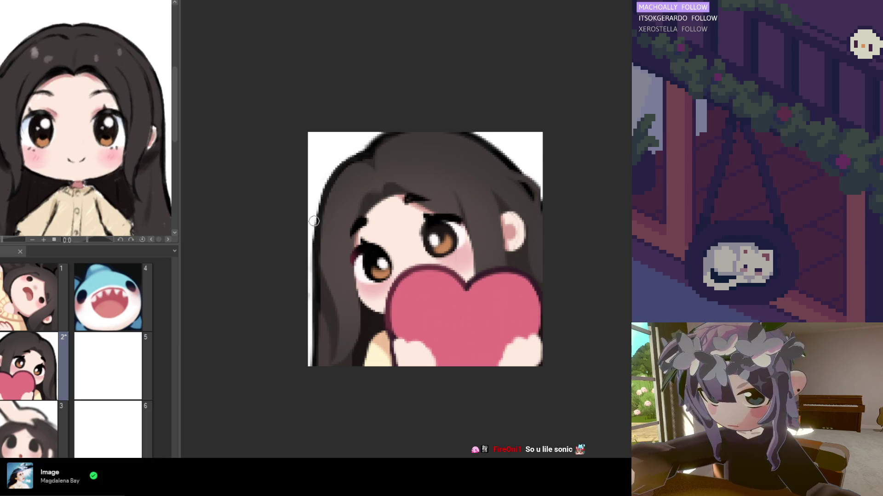
left_click_drag(311, 294, 316, 214)
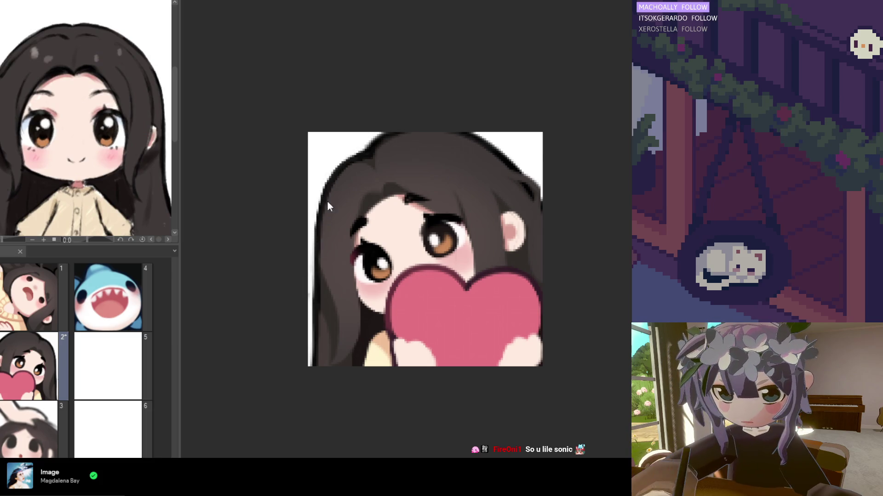
left_click_drag(337, 174, 315, 249)
scroll(316, 224, "up", 1)
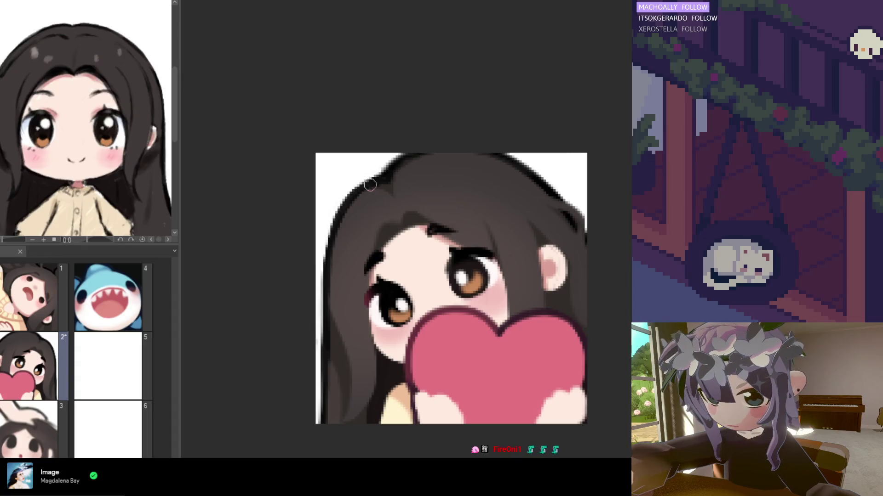
left_click_drag(339, 191, 326, 338)
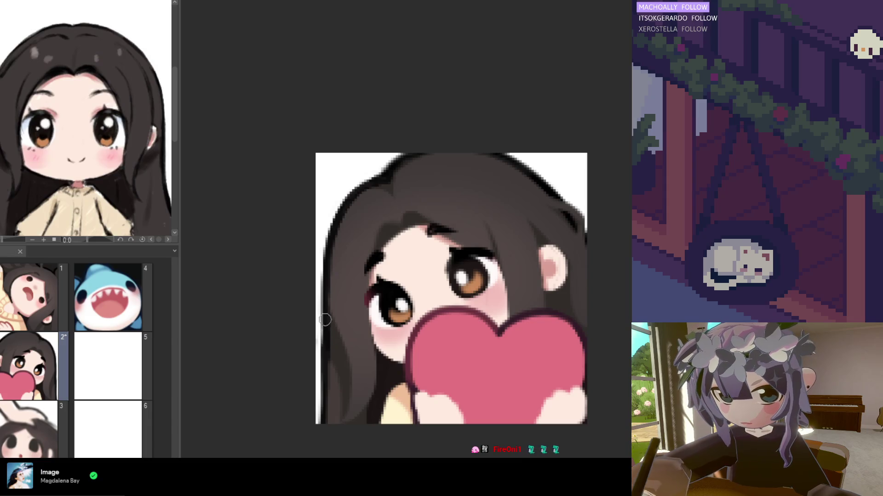
left_click_drag(349, 223, 341, 319)
mouse_move(342, 227)
left_mouse_down()
mouse_move(321, 252)
mouse_move(329, 265)
left_mouse_up()
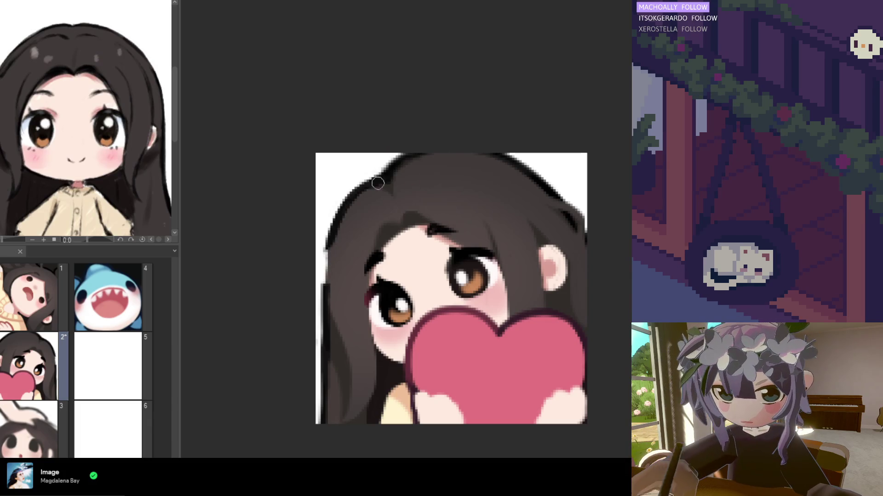
left_click_drag(339, 240, 318, 271)
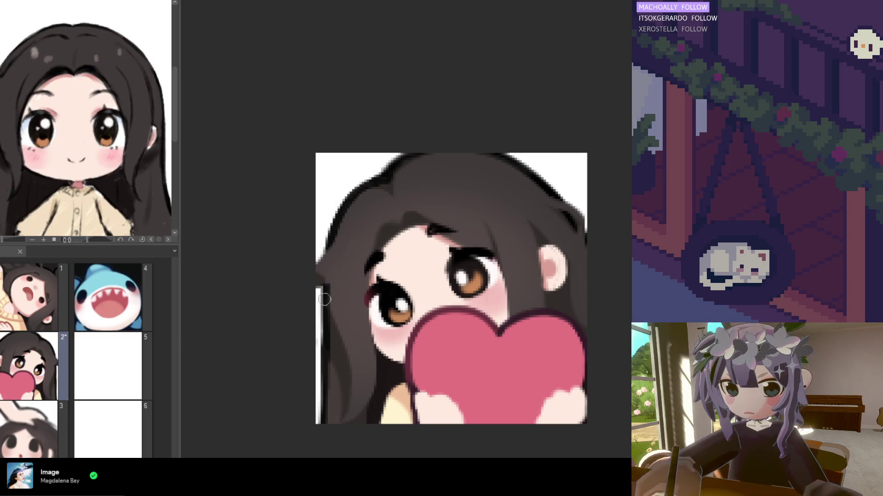
Step: Mirror the canvas view to check the outline, then pick up the dark hair colour
key("h")
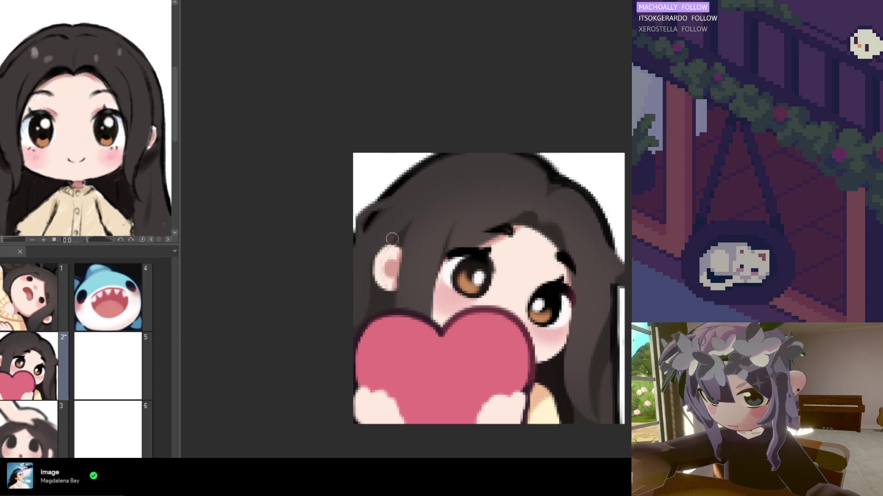
scroll(454, 268, "down", 3)
scroll(454, 268, "up", 2)
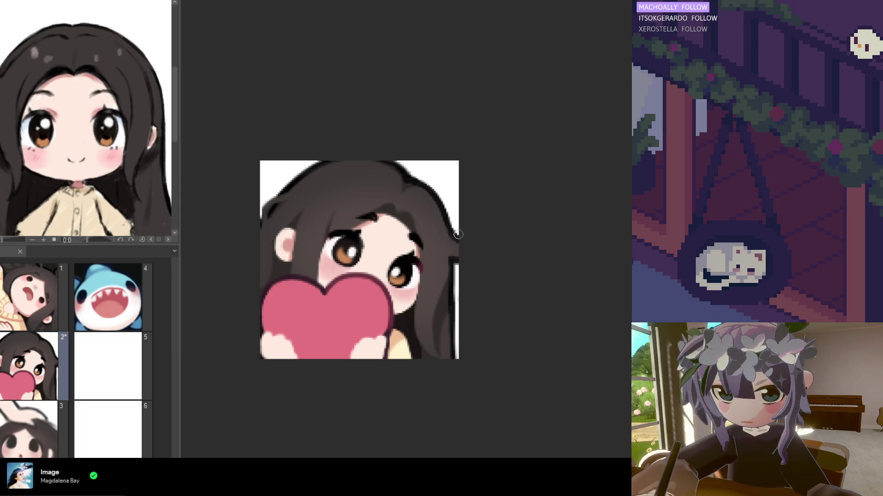
left_click(450, 285, "alt")
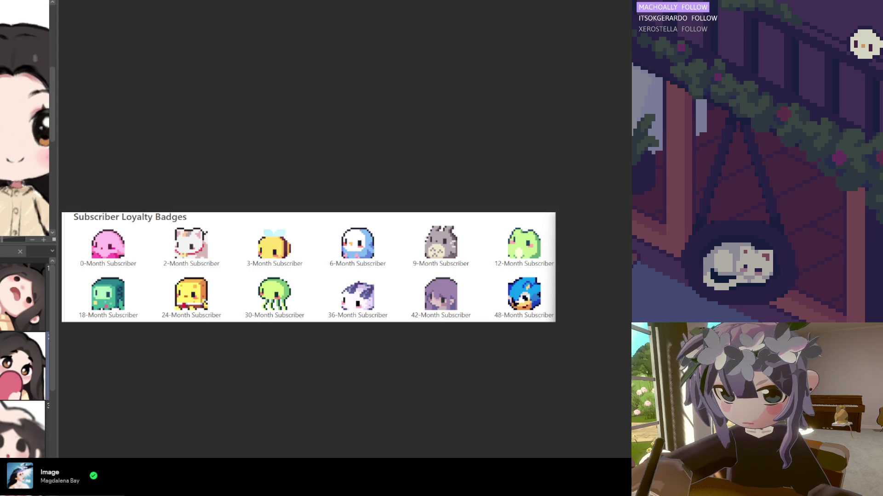
Step: Open page 2, the girl peeking over the heart, from the page manager thumbnails
scroll(327, 269, "up", 2)
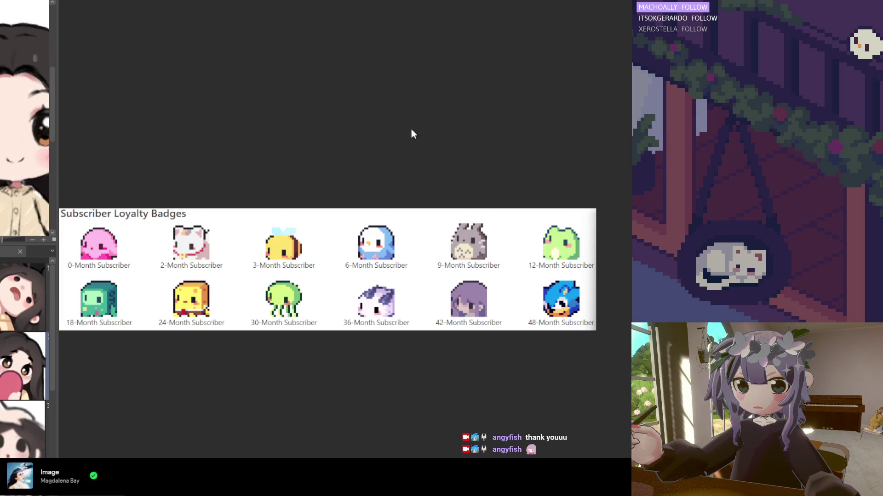
double_click(20, 365)
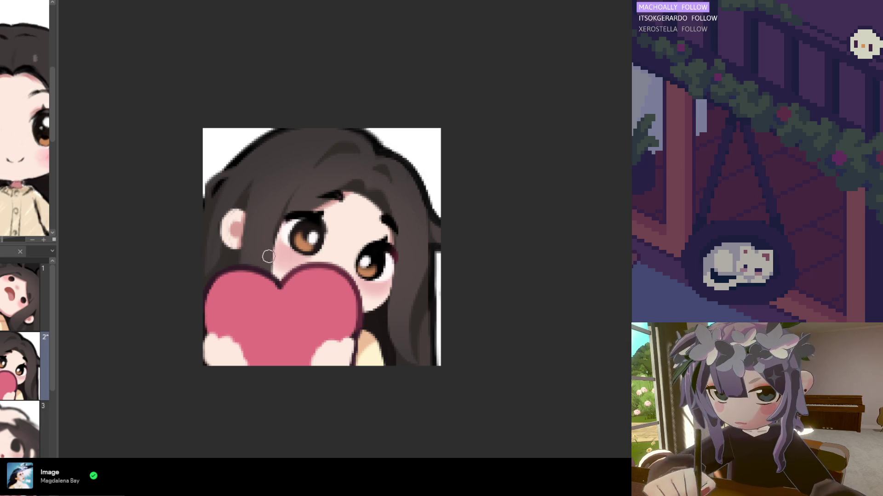
Step: Zoom the heart emote out and back in to preview it at small and large sizes
scroll(286, 184, "down", 4)
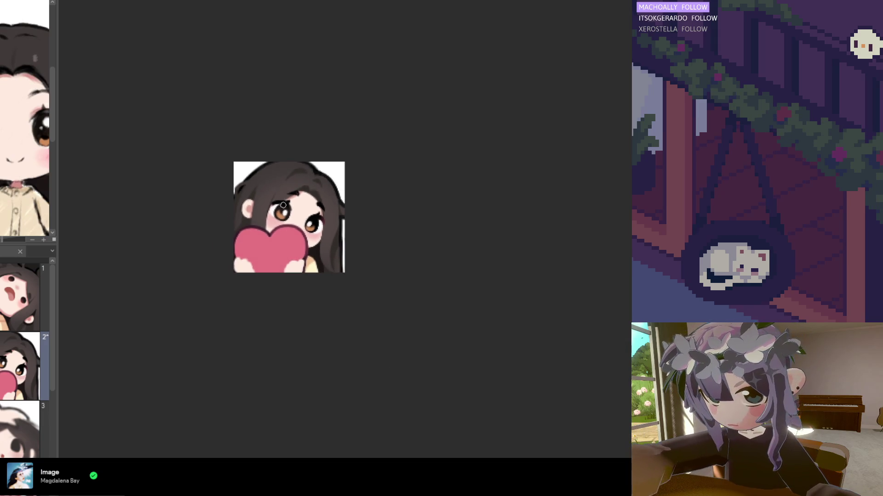
scroll(263, 189, "up", 3)
scroll(262, 189, "up", 2)
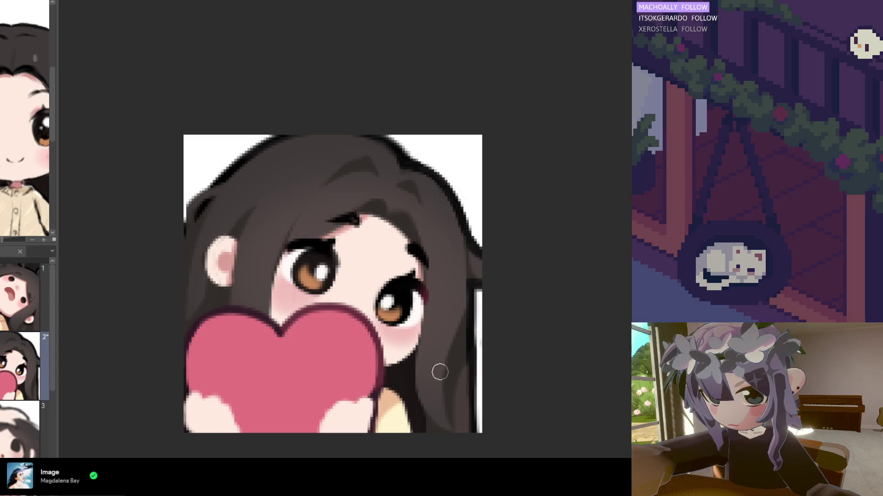
scroll(453, 368, "down", 3)
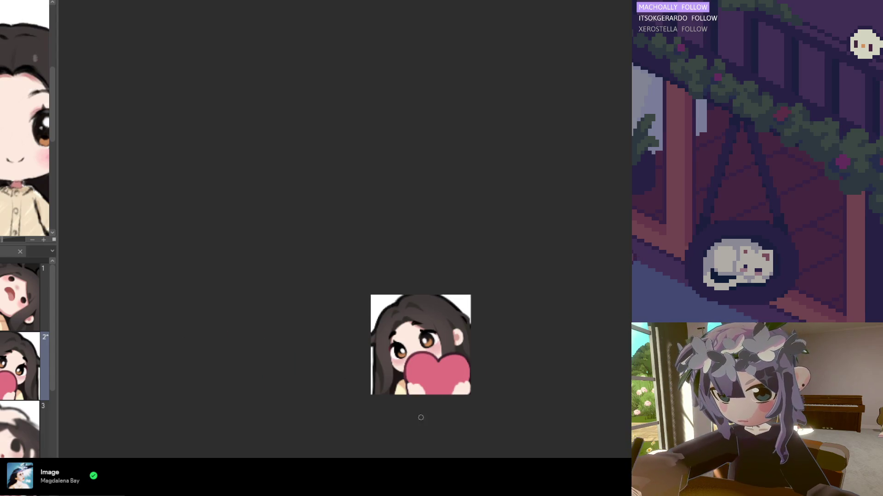
scroll(435, 396, "up", 3)
scroll(435, 397, "up", 1)
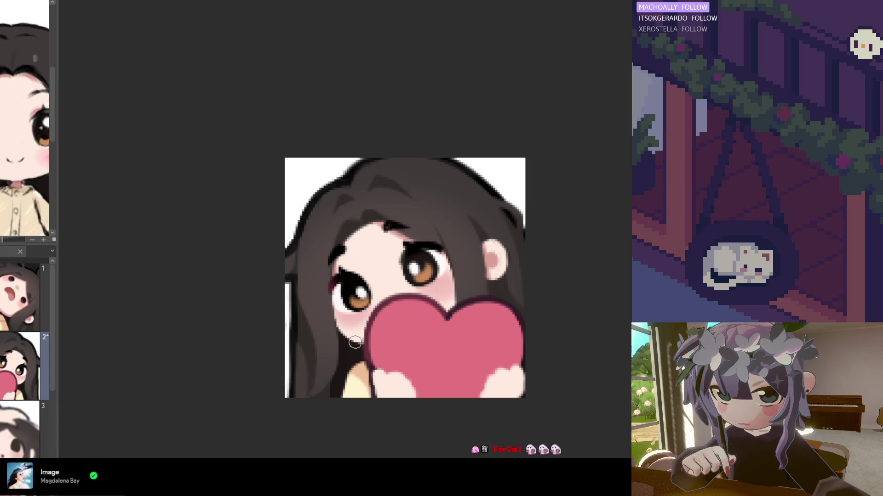
Step: Enlarge the brush size with a Ctrl+Alt drag
left_click_drag(309, 315, 303, 338)
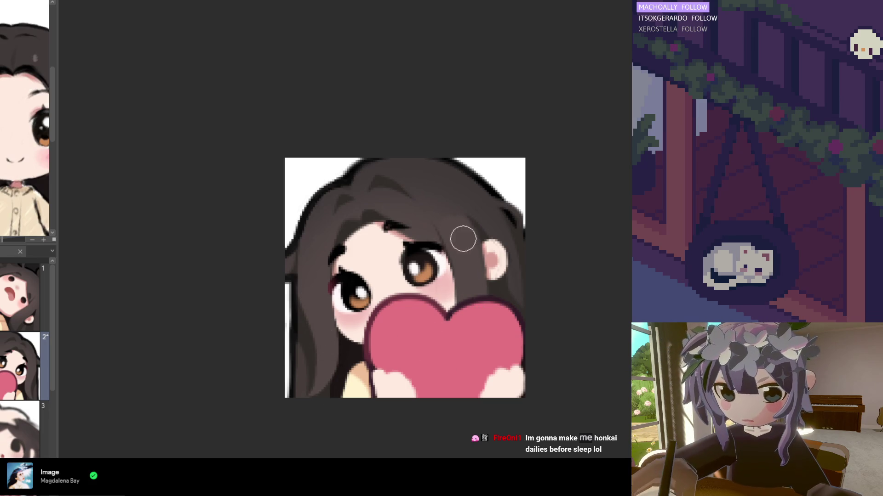
Step: Mirror the canvas view horizontally to check the heart emote
key("h")
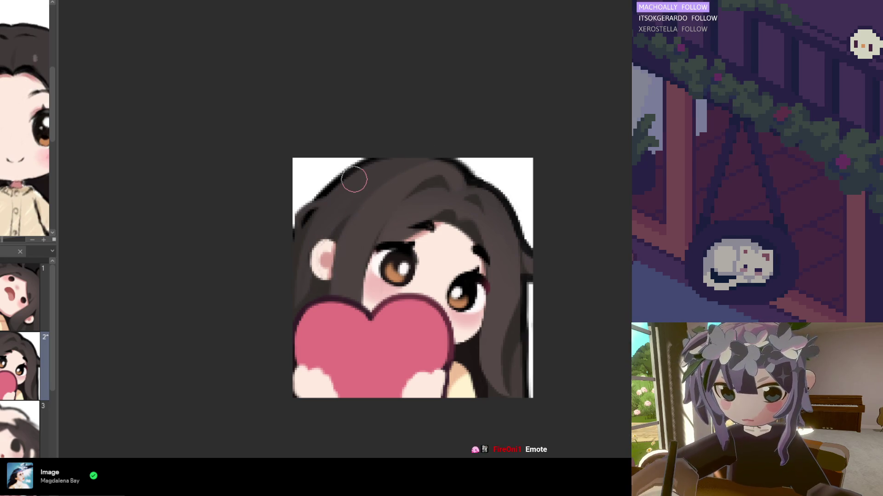
Step: Zoom out to preview the emote small, then flip the view so the heart sits right
scroll(393, 203, "down", 3)
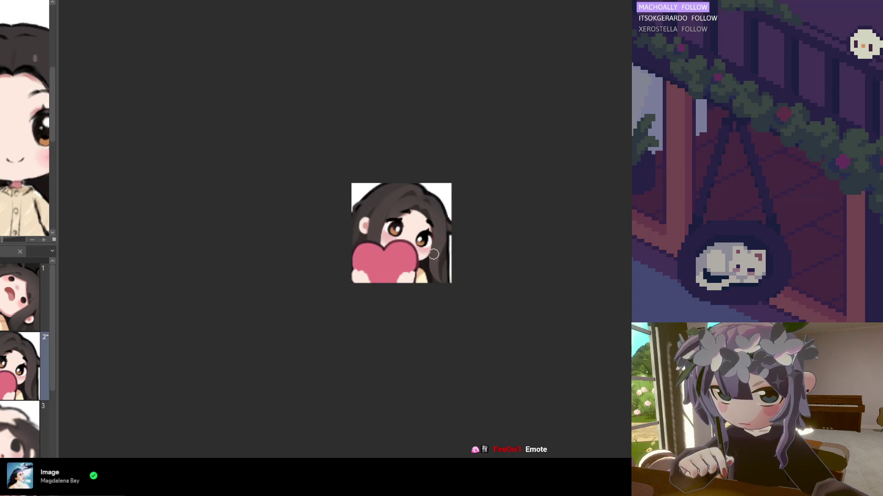
scroll(458, 288, "up", 2)
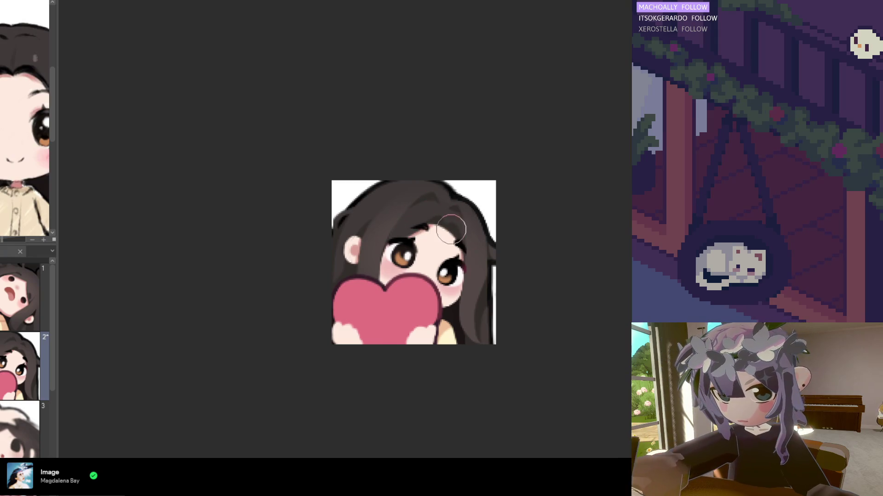
key("ctrl+minus")
key("ctrl+minus")
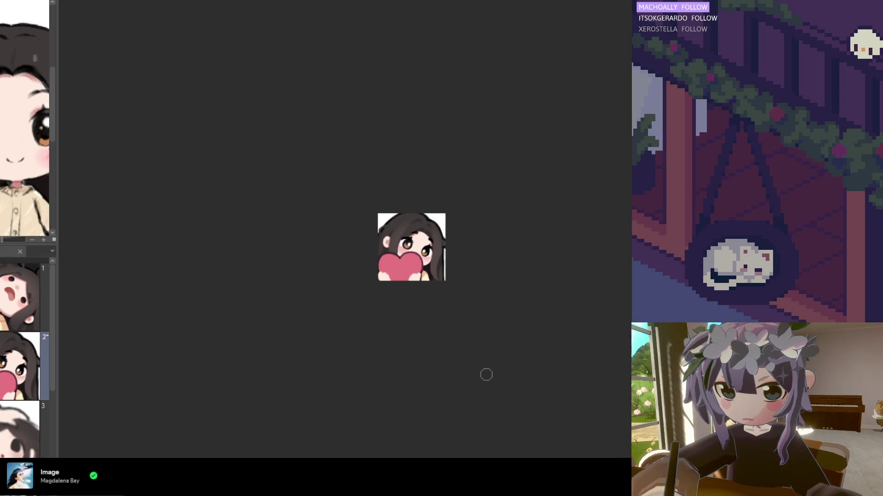
scroll(414, 220, "up", 5)
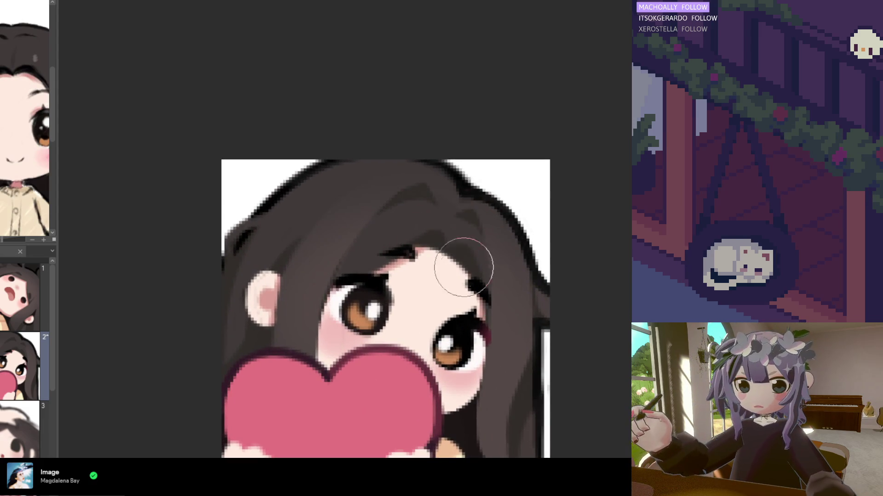
scroll(455, 270, "down", 3)
key("h")
key("h")
key("h")
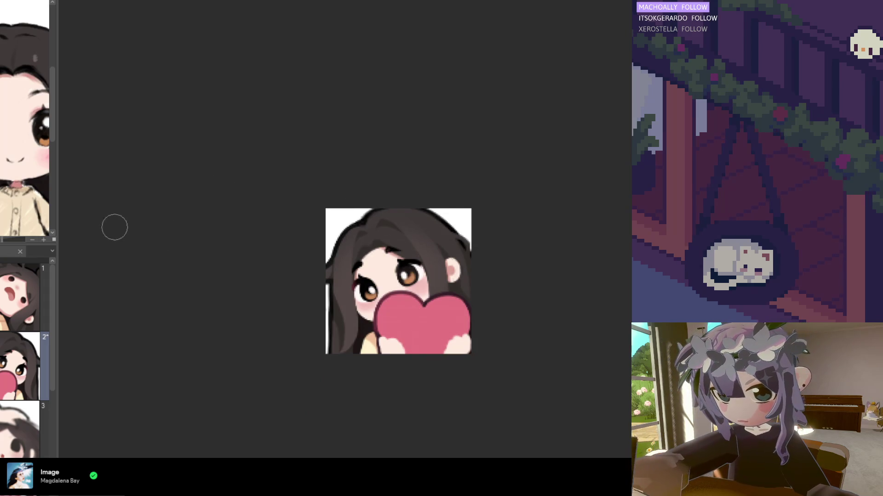
scroll(408, 248, "up", 3)
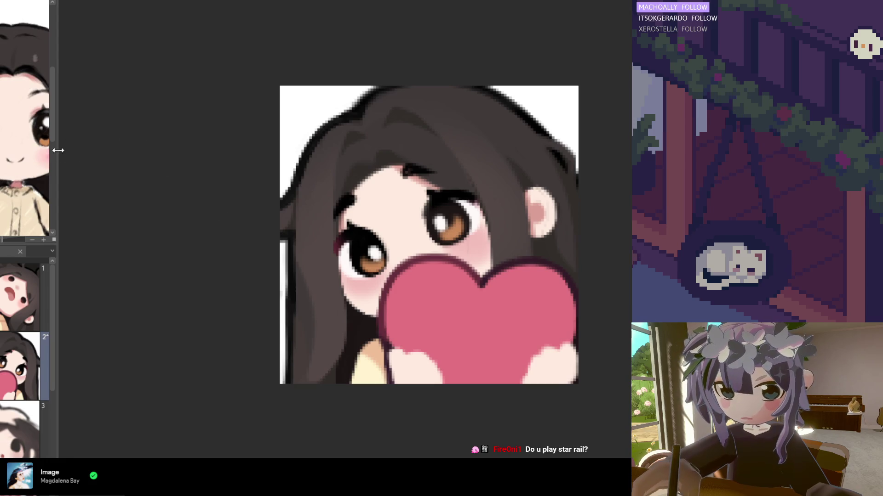
Step: Widen the left navigator panel so previews and frame thumbnails show larger
left_click_drag(56, 156, 148, 184)
scroll(515, 293, "up", 1)
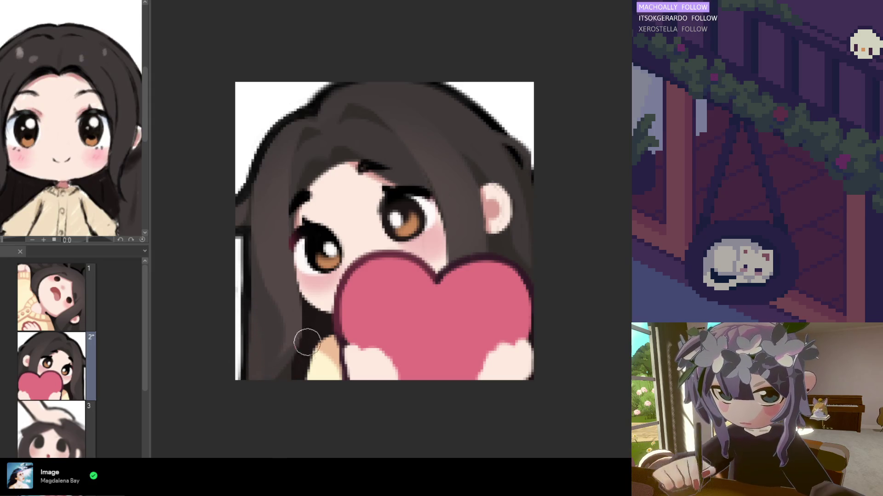
Step: Paint dark hair over the white strip along the bottom-left hair edge
scroll(263, 318, "down", 4)
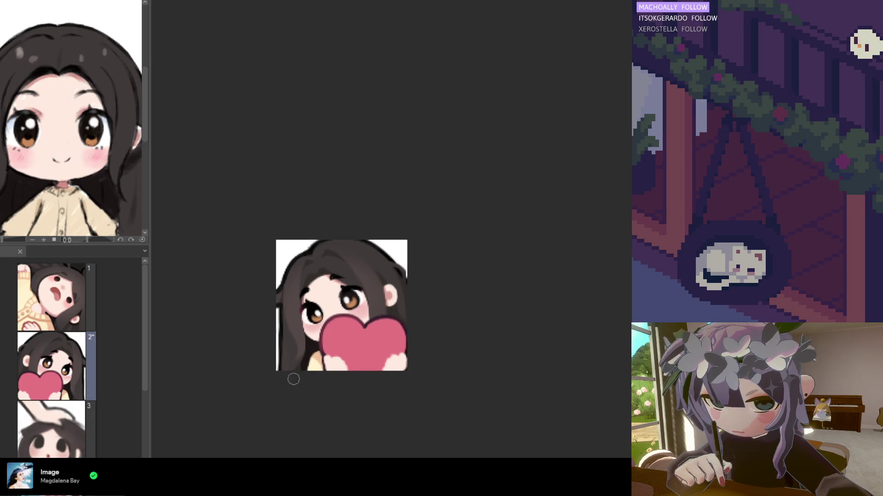
scroll(293, 343, "up", 3)
scroll(295, 335, "up", 1)
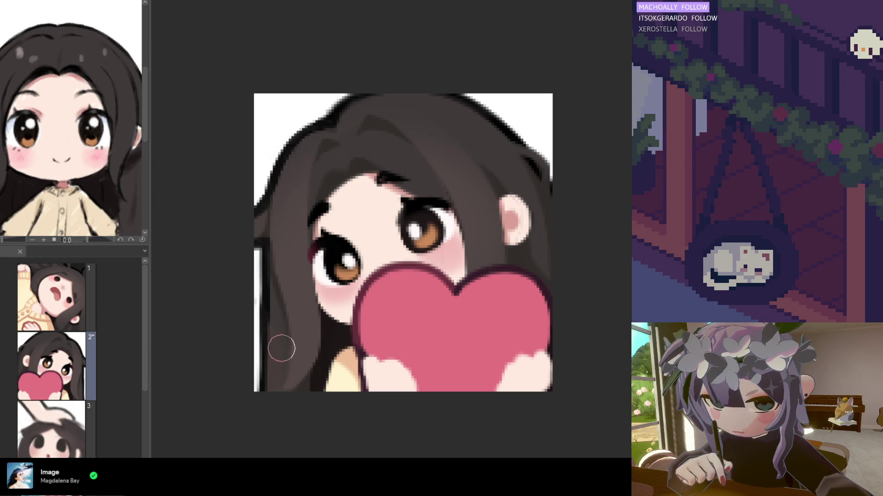
scroll(312, 280, "down", 3)
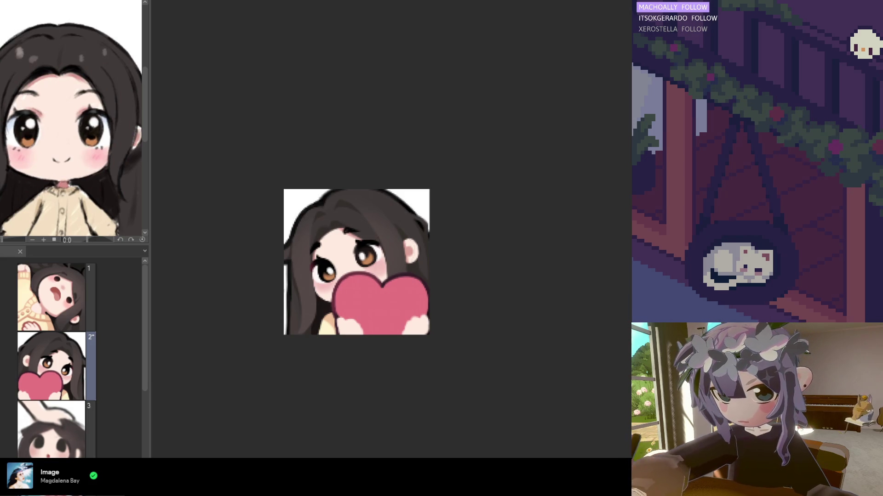
scroll(249, 322, "up", 2)
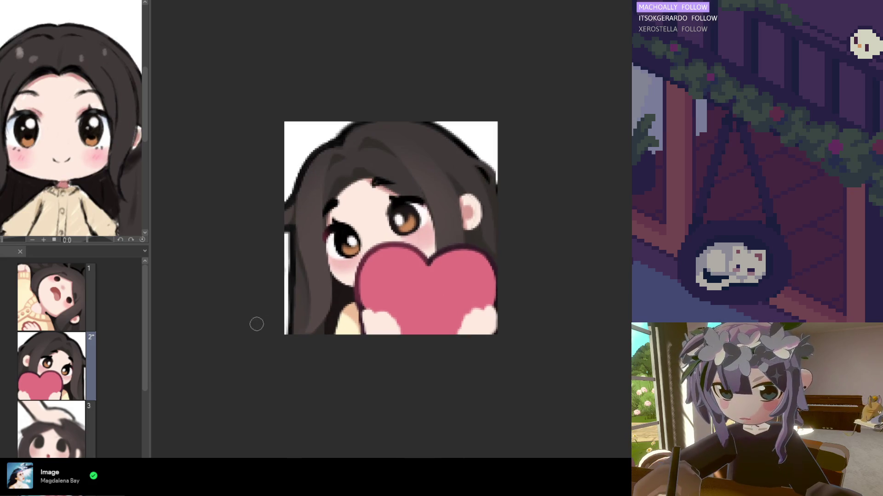
mouse_move(296, 256)
left_mouse_down()
mouse_move(301, 338)
mouse_move(299, 275)
mouse_move(307, 332)
left_mouse_up()
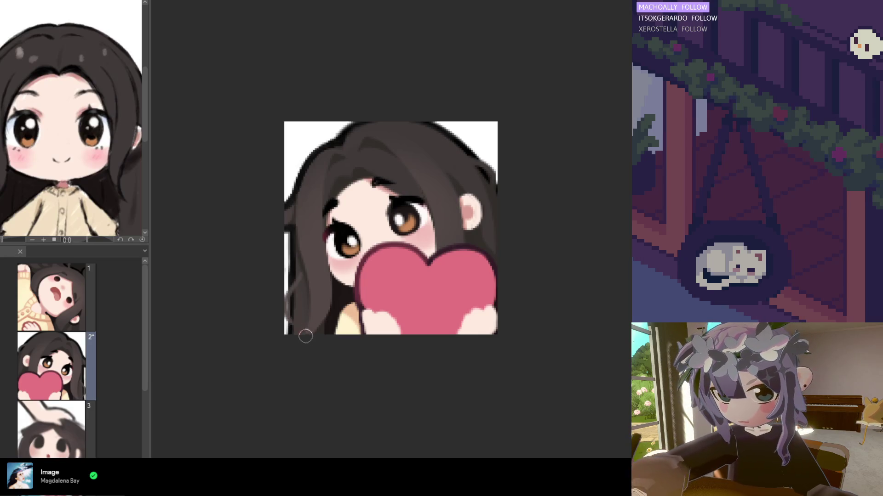
Step: Zoom out, unflip the view to its original orientation, and paint a dark stroke under the ear
key("ctrl+minus")
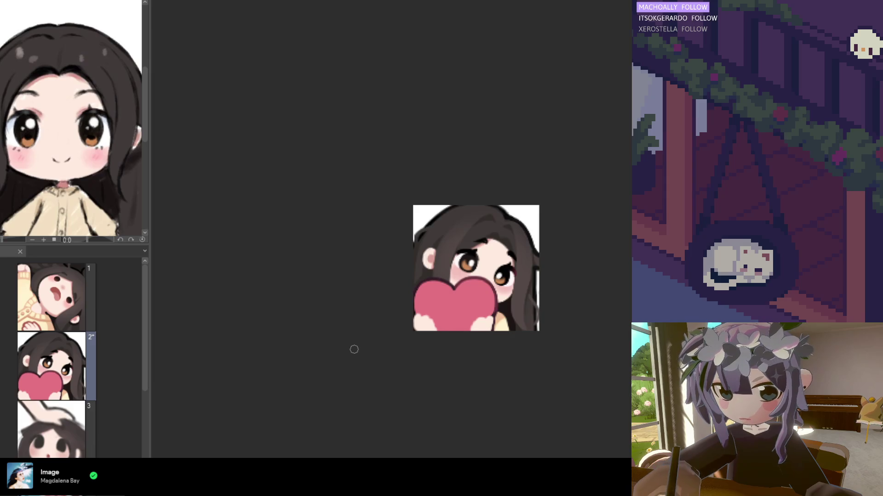
key("h")
scroll(500, 287, "up", 3)
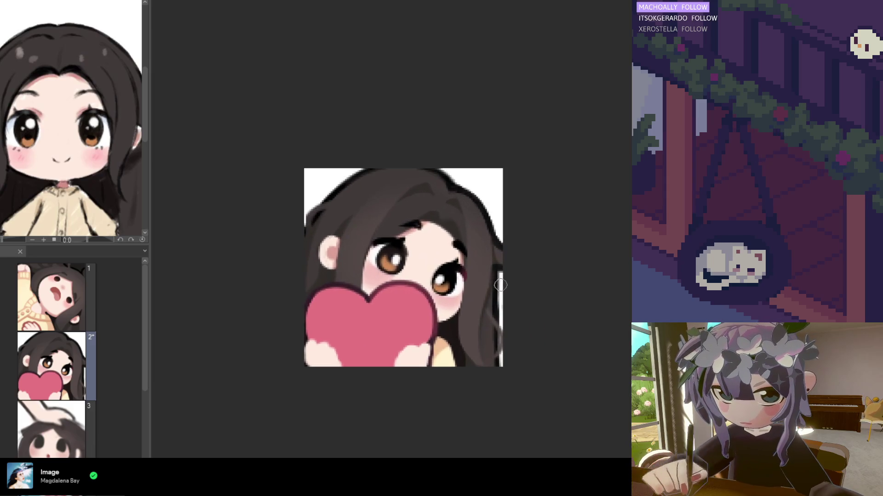
left_click_drag(345, 223, 340, 288)
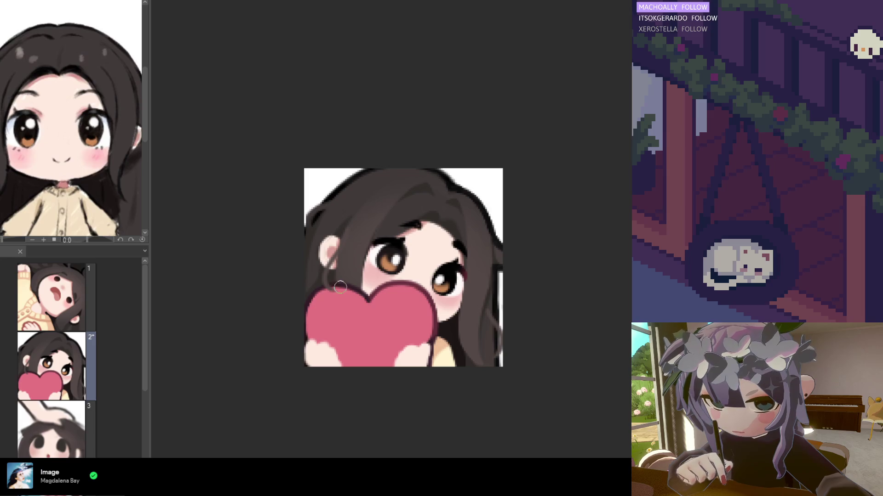
Step: Undo the dark hair stroke painted under the ear
key("ctrl+z")
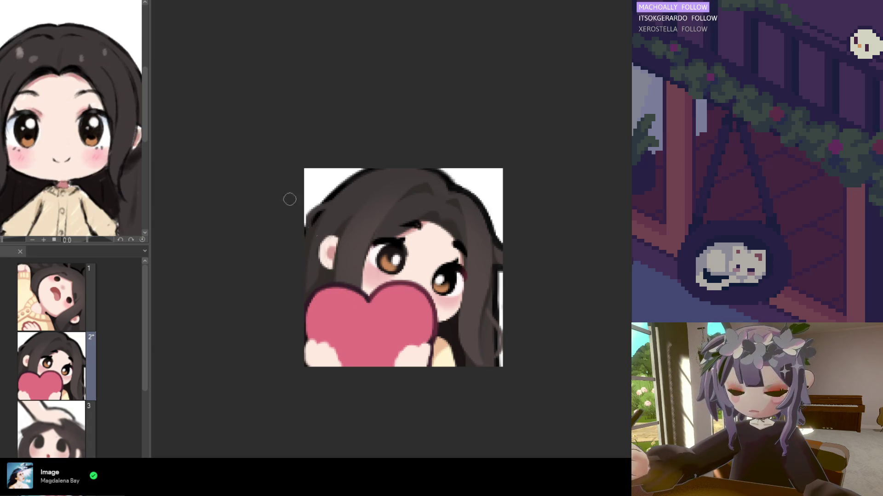
Step: Zoom in and eyedrop a colour from the hair's edge in the artwork
scroll(367, 312, "down", 3)
scroll(361, 276, "up", 1)
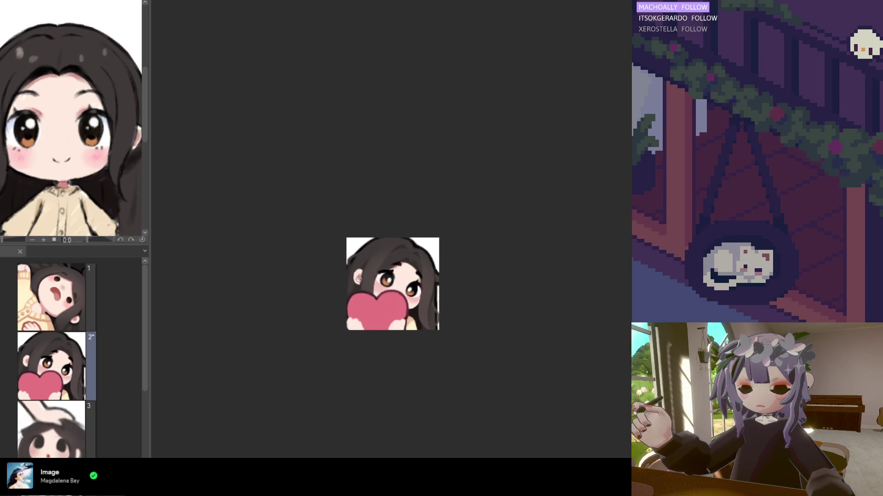
scroll(361, 276, "up", 1)
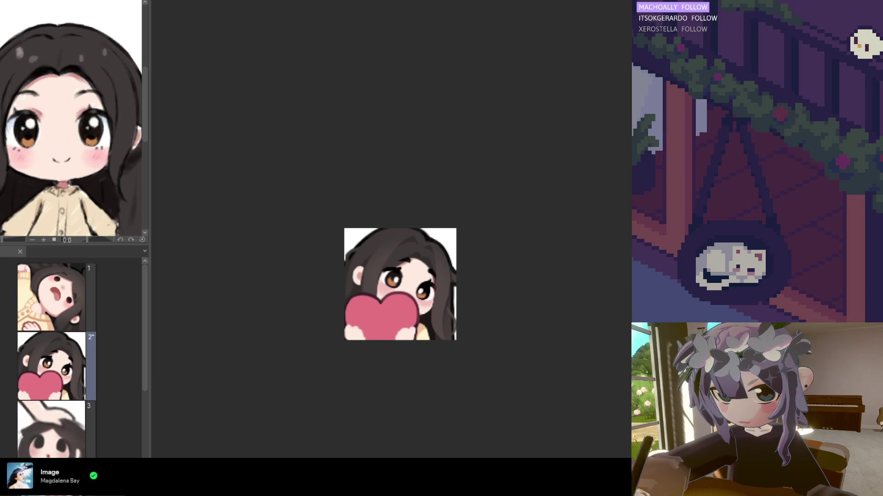
scroll(440, 305, "up", 1)
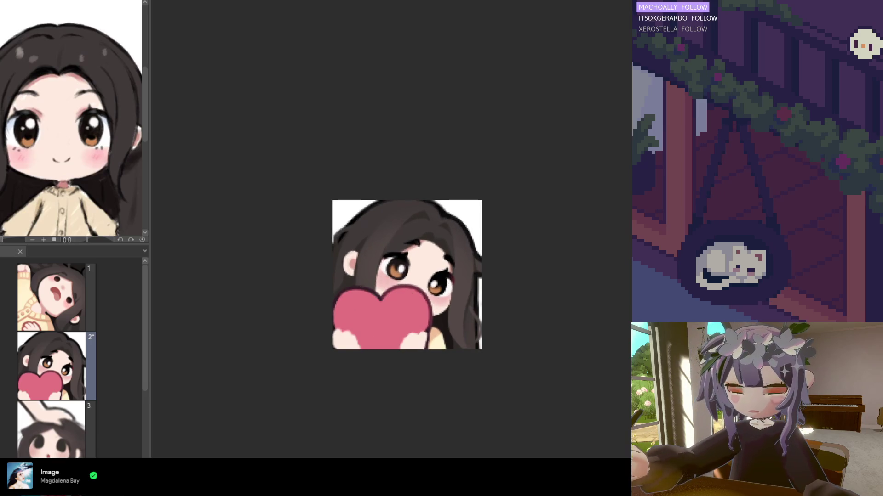
scroll(533, 289, "up", 1)
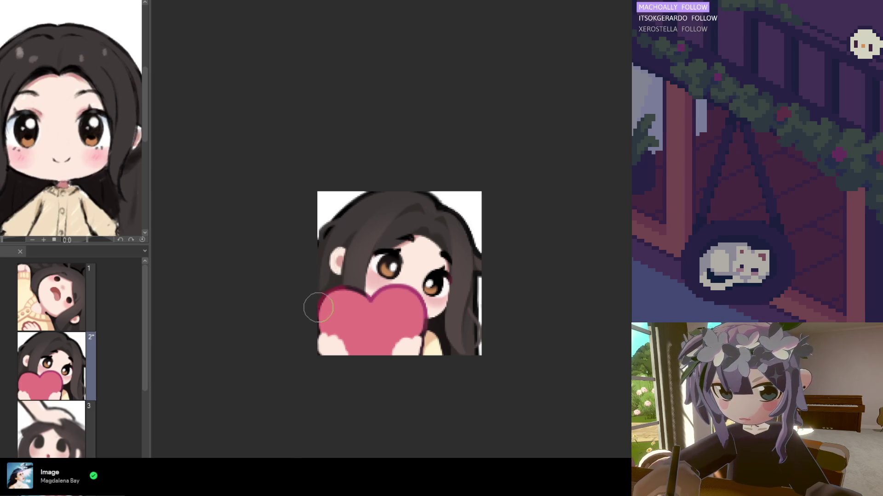
scroll(356, 290, "up", 1)
left_click(335, 277, "alt")
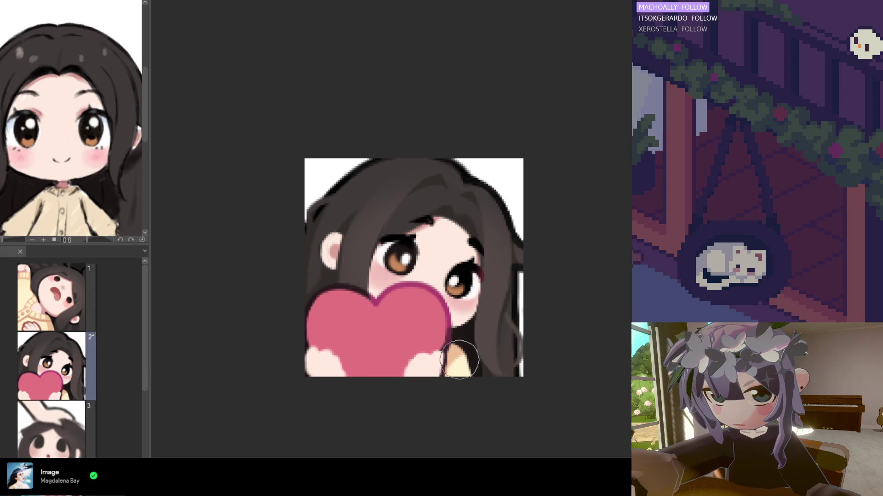
Step: Eyedrop the colour near the top of the pink heart
scroll(452, 399, "down", 6)
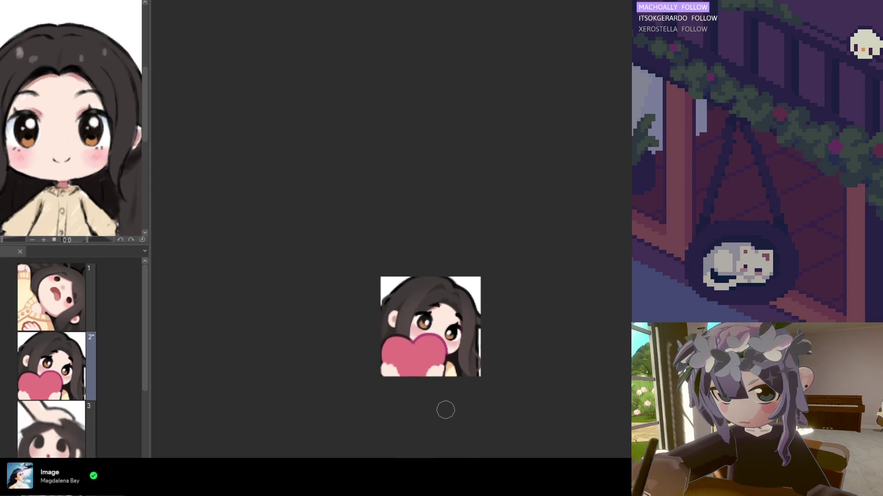
scroll(451, 418, "up", 4)
scroll(437, 352, "up", 2)
left_click(433, 315, "alt")
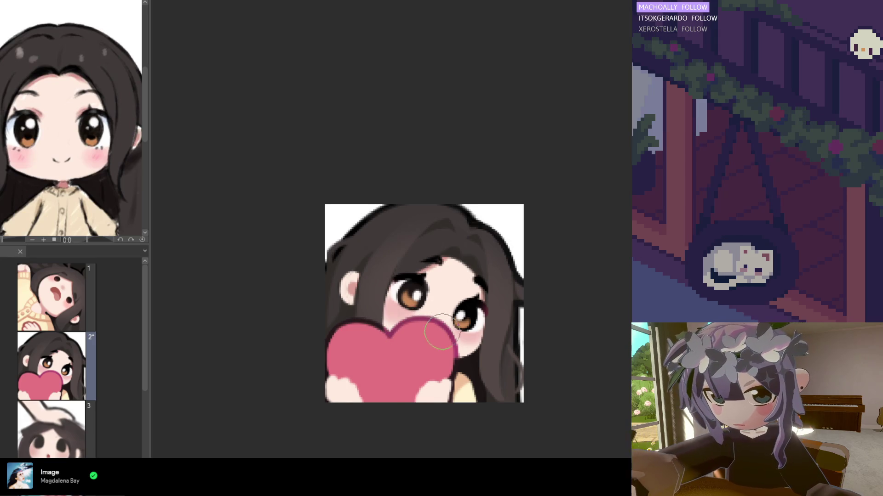
scroll(434, 359, "down", 2)
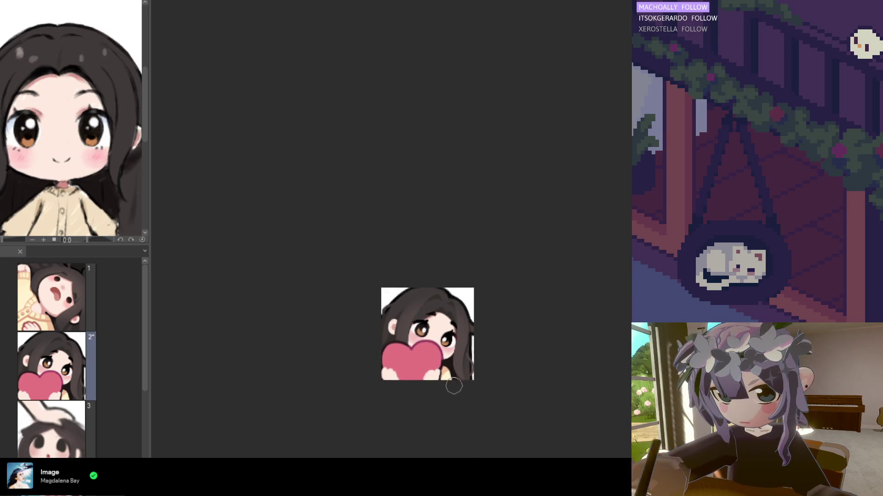
scroll(446, 385, "up", 2)
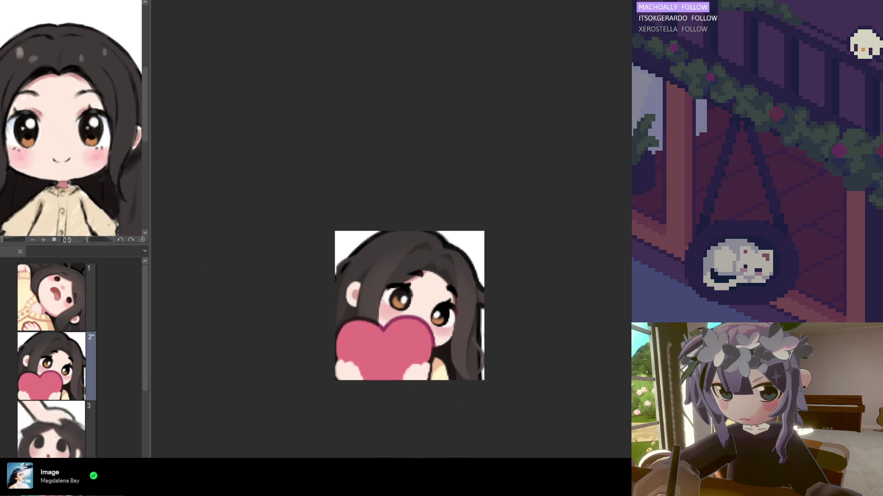
scroll(400, 295, "up", 1)
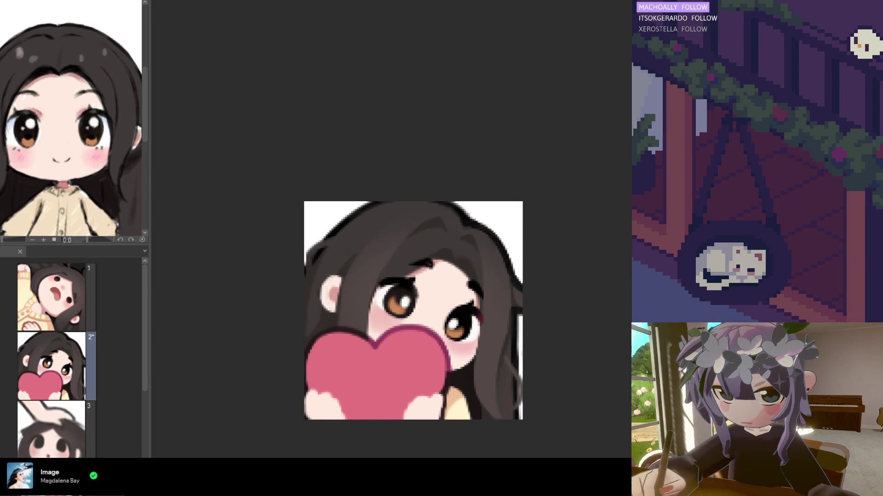
scroll(497, 285, "up", 2)
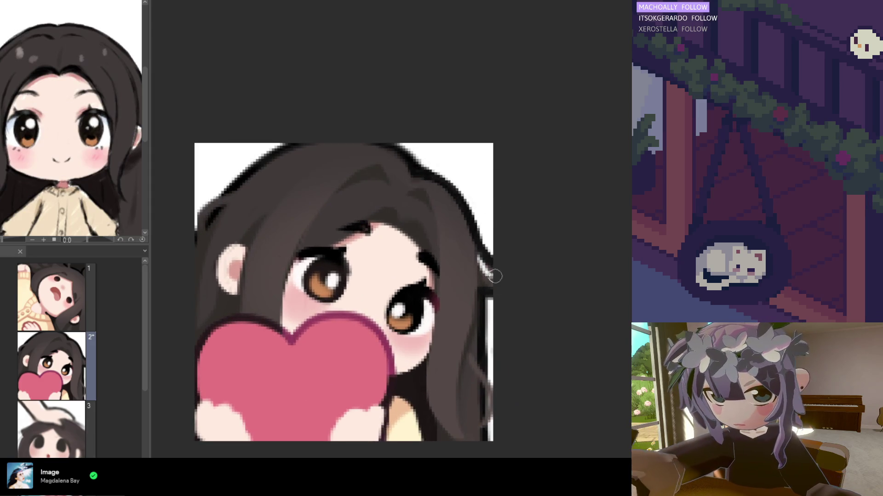
Step: Brush over the pinkish fringe on the right edge of the girl's hair
left_click_drag(485, 249, 503, 271)
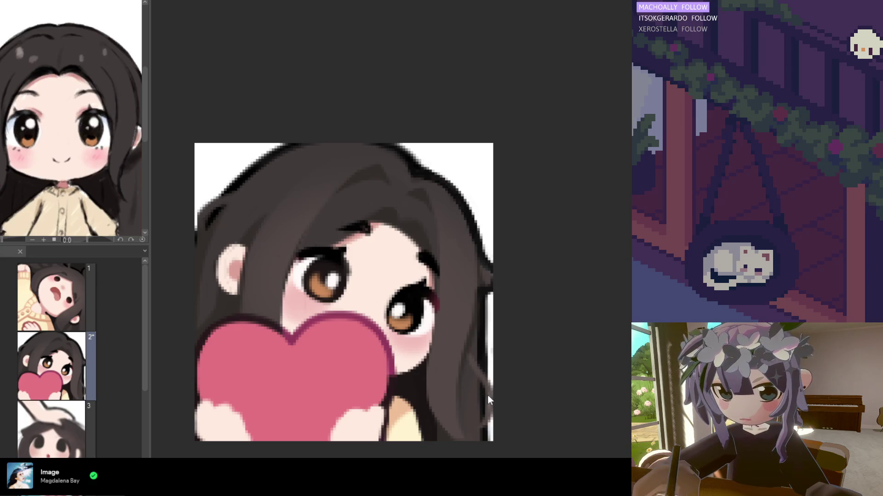
scroll(483, 326, "down", 4)
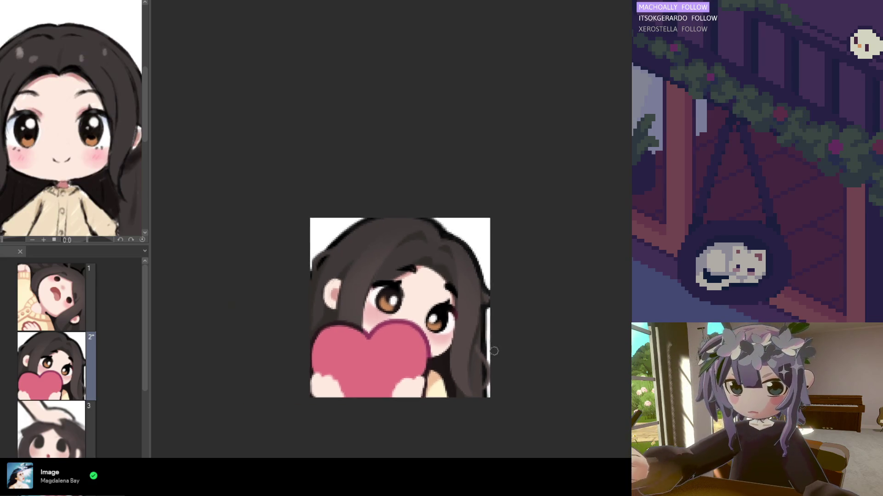
scroll(460, 326, "up", 3)
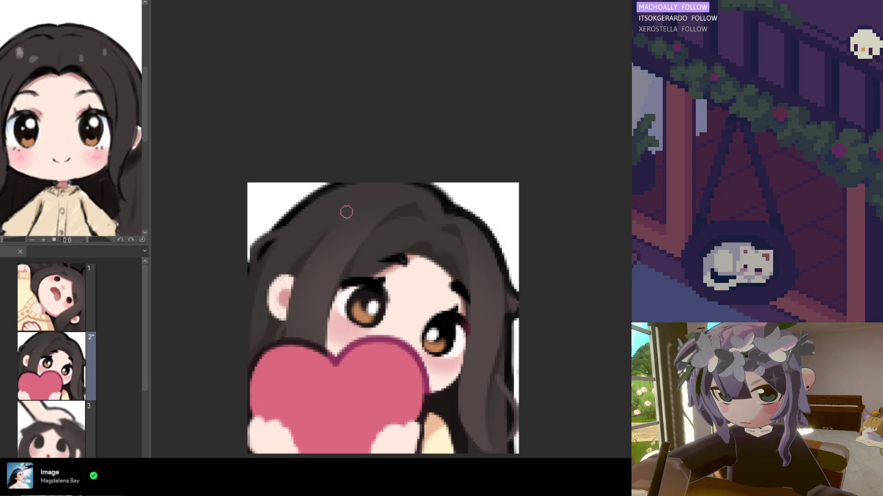
Step: Stroke a crisp dark hairline above the left eyebrow, covering the pink fringe
scroll(420, 209, "down", 2)
scroll(325, 186, "up", 2)
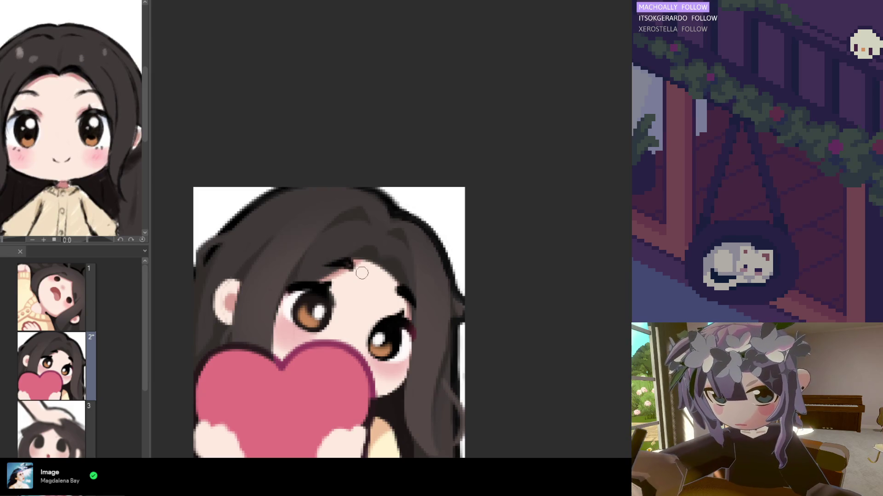
mouse_move(356, 264)
left_mouse_down()
mouse_move(317, 275)
mouse_move(346, 277)
left_mouse_up()
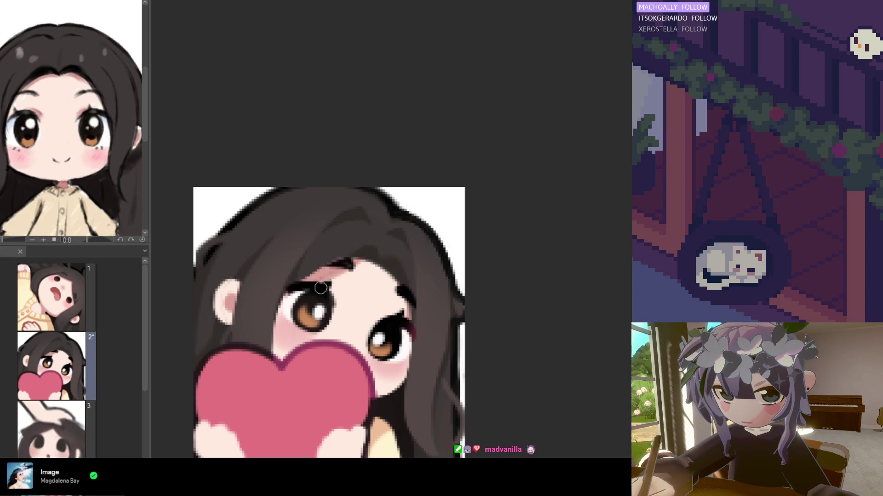
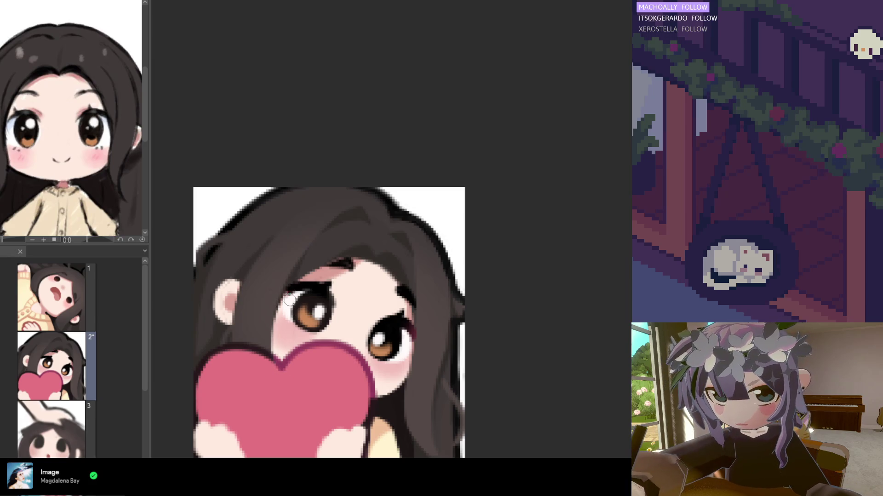
Step: Zoom out and try repainting the hairline above the left eyebrow, then undo it
scroll(276, 303, "down", 3)
scroll(288, 274, "up", 1)
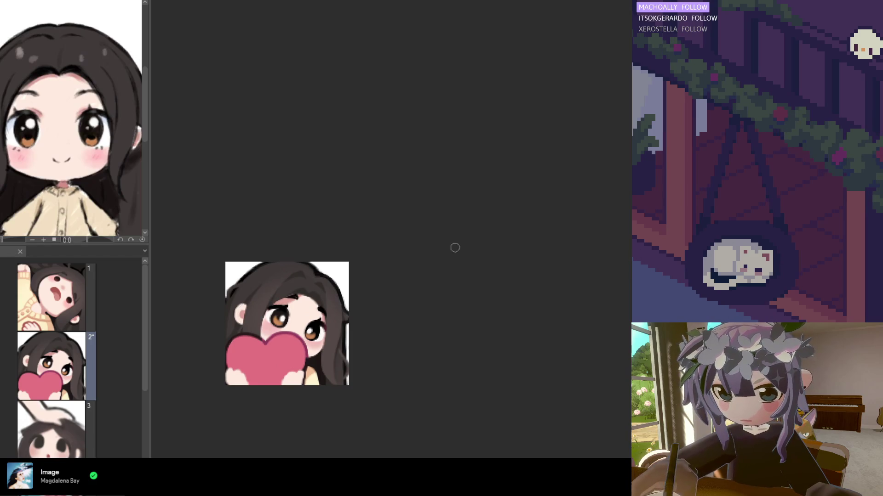
scroll(299, 304, "up", 4)
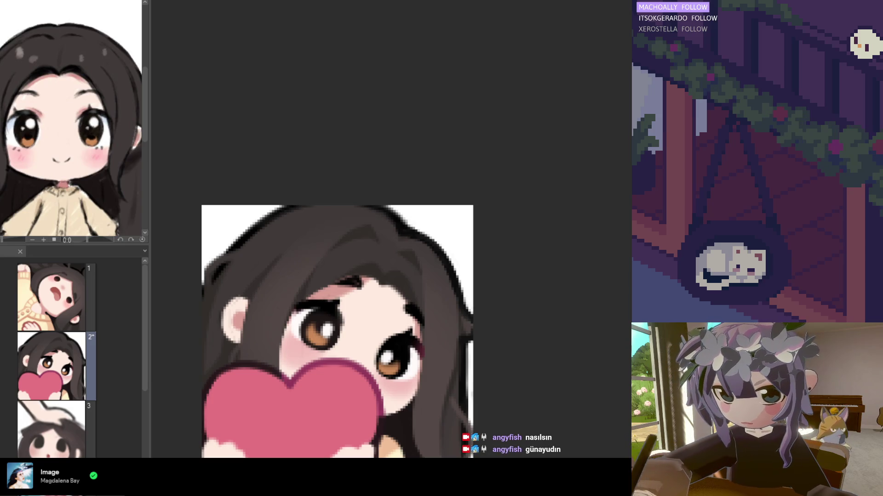
key("ctrl+minus")
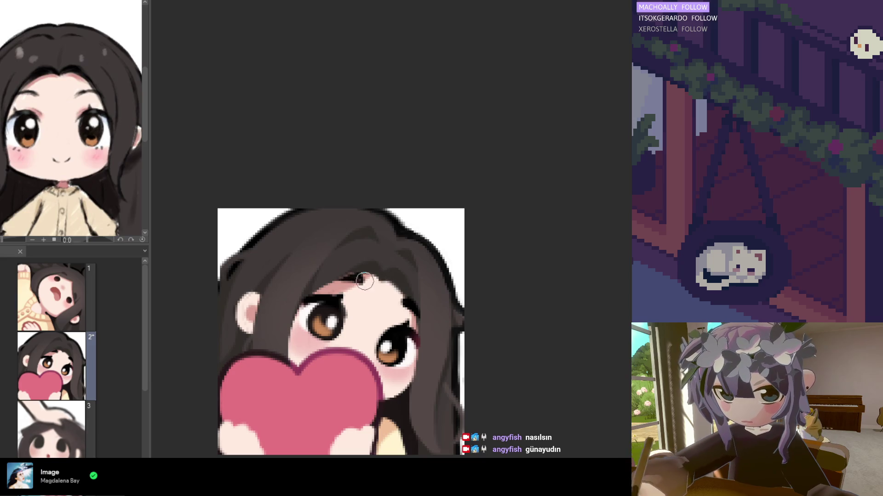
left_click_drag(370, 273, 363, 294)
key("ctrl+z")
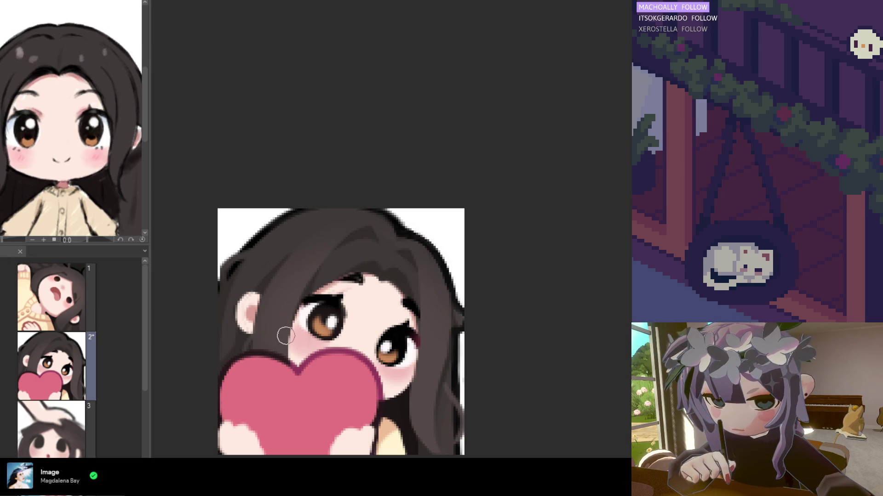
Step: Mirror the heart emote view horizontally to check it
scroll(334, 263, "down", 3)
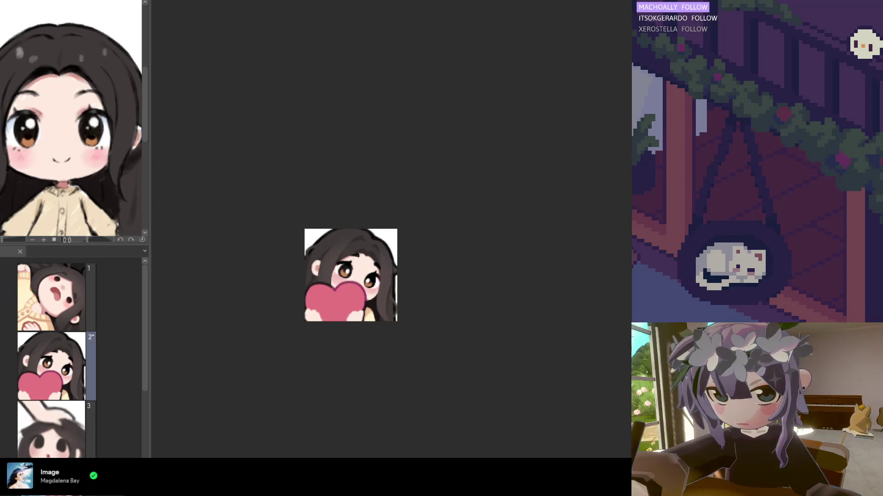
key("h")
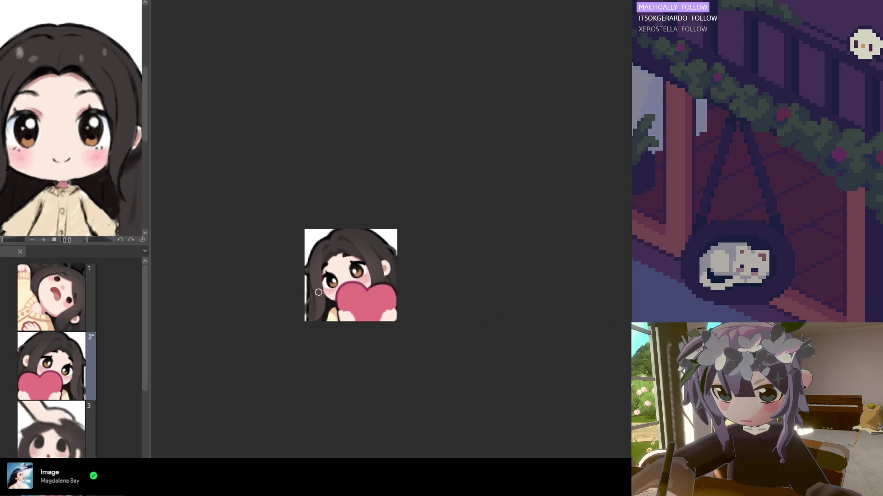
scroll(361, 309, "up", 4)
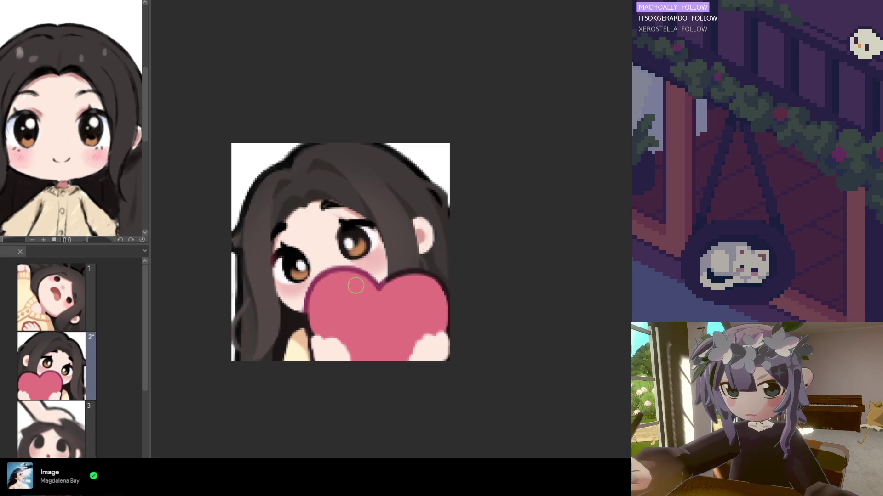
scroll(339, 279, "down", 2)
scroll(339, 279, "up", 2)
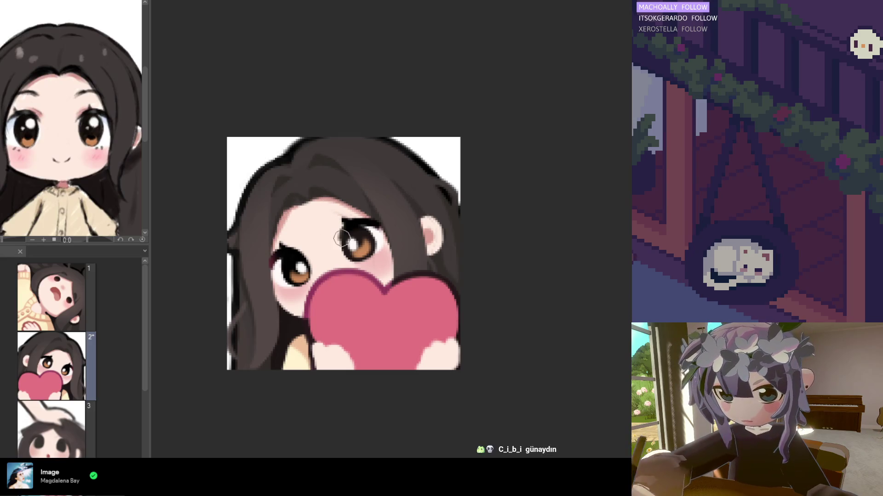
Step: Paint the forehead skin further into the hair on the left side
scroll(231, 244, "up", 2)
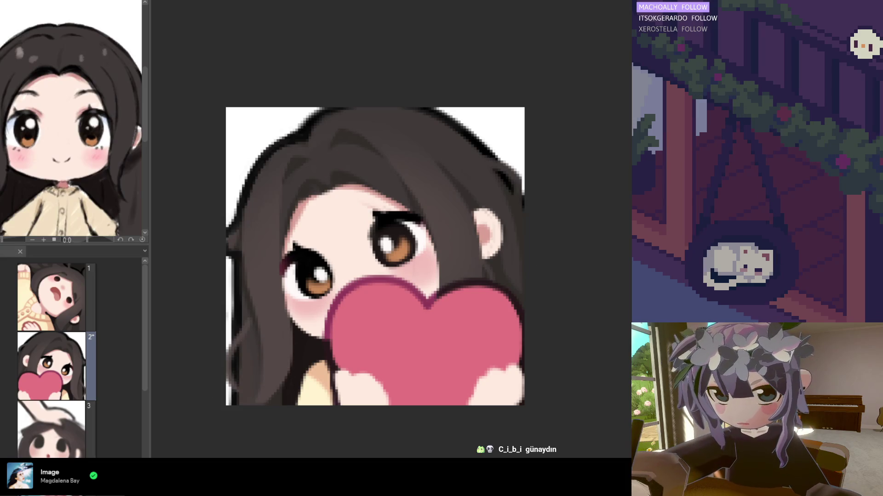
key("ctrl+z")
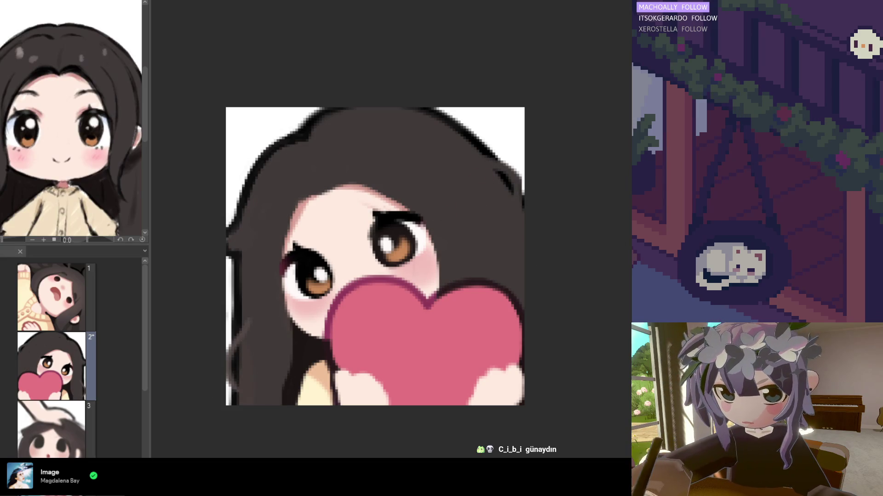
key("ctrl+y")
left_click_drag(285, 225, 331, 184)
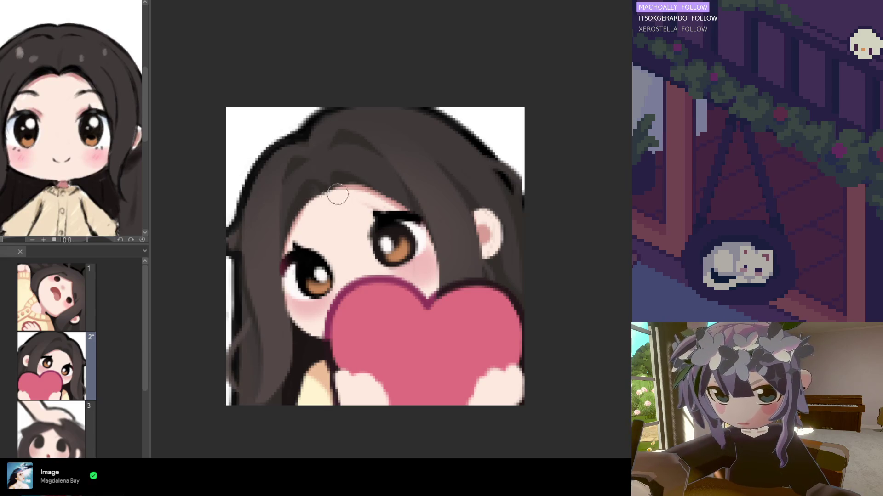
scroll(398, 192, "down", 5)
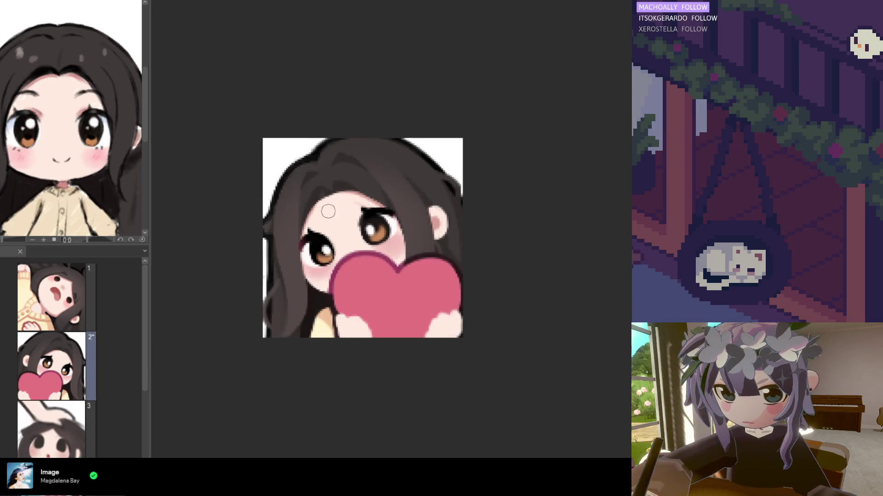
scroll(349, 239, "up", 3)
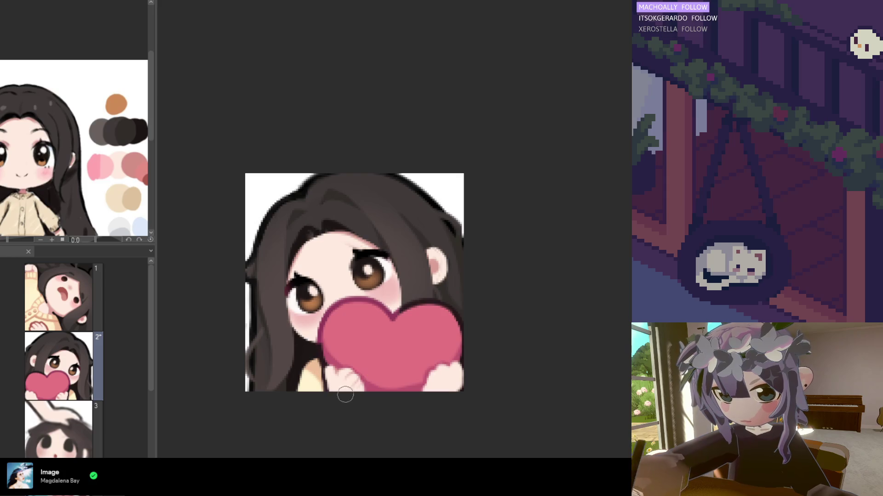
left_click(439, 268, "alt")
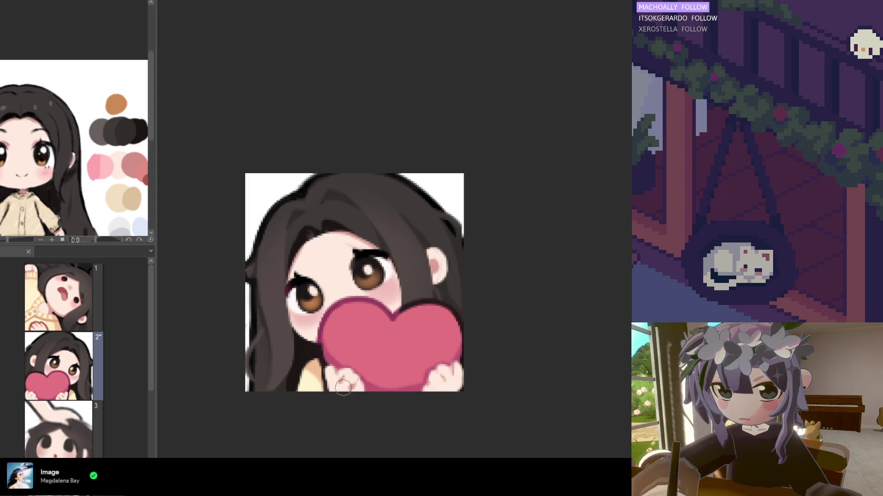
scroll(377, 340, "down", 5)
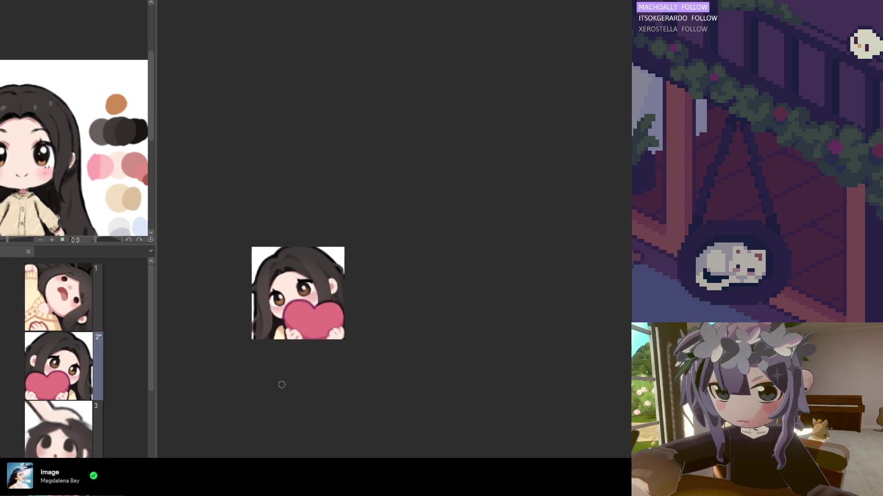
scroll(273, 339, "up", 1)
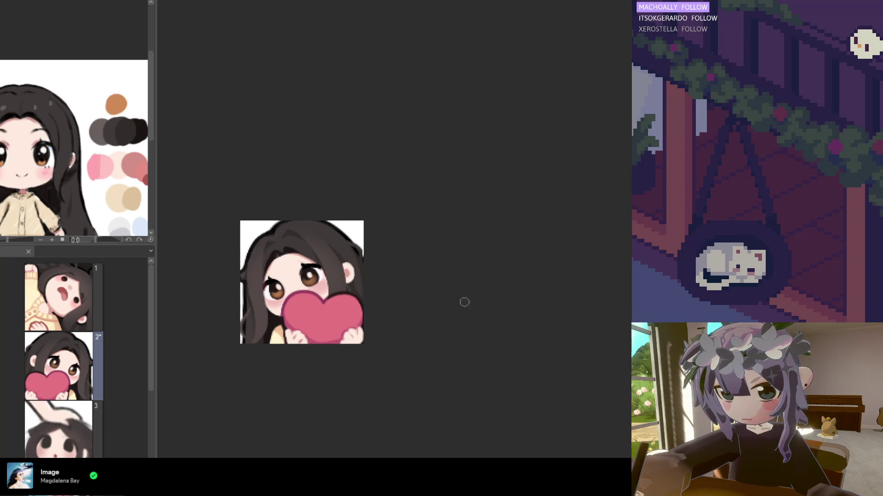
scroll(324, 352, "up", 2)
left_click(269, 304, "alt")
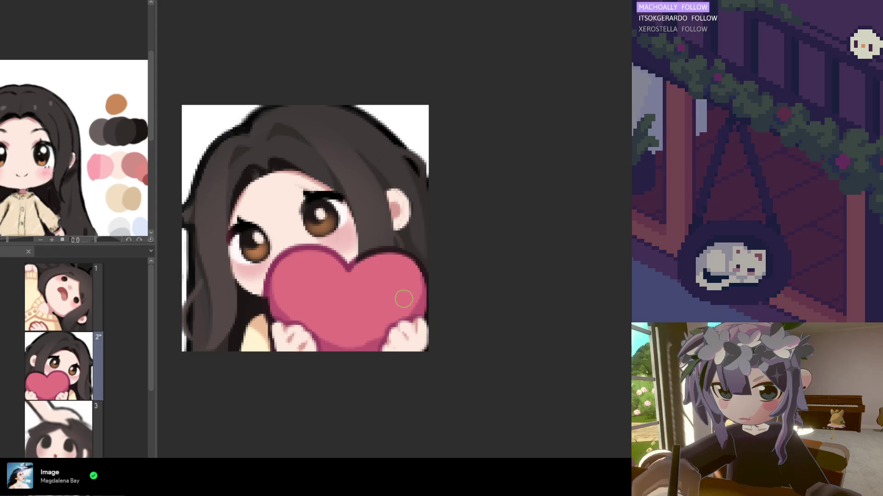
scroll(216, 252, "down", 1)
scroll(230, 276, "down", 2)
scroll(230, 276, "up", 1)
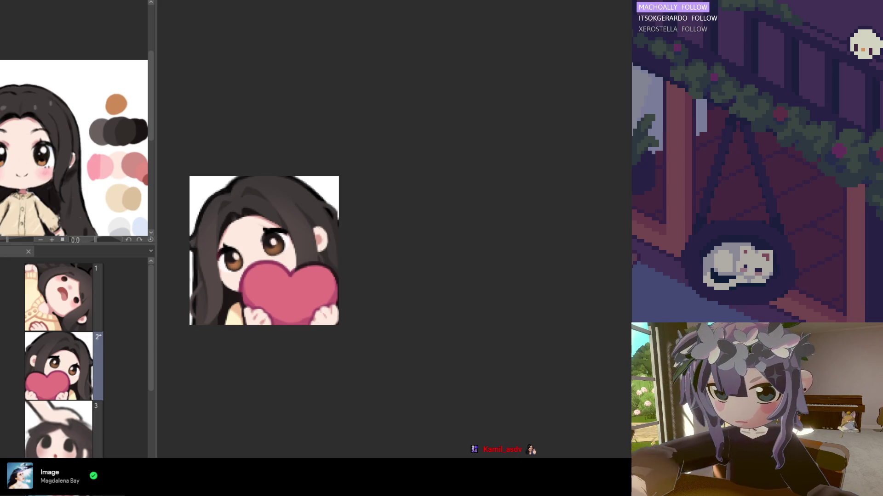
scroll(225, 234, "up", 2)
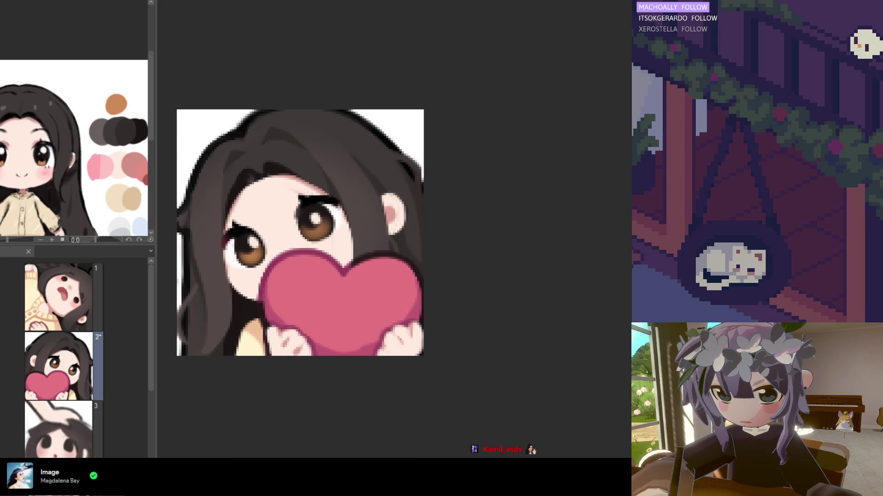
scroll(278, 287, "up", 2)
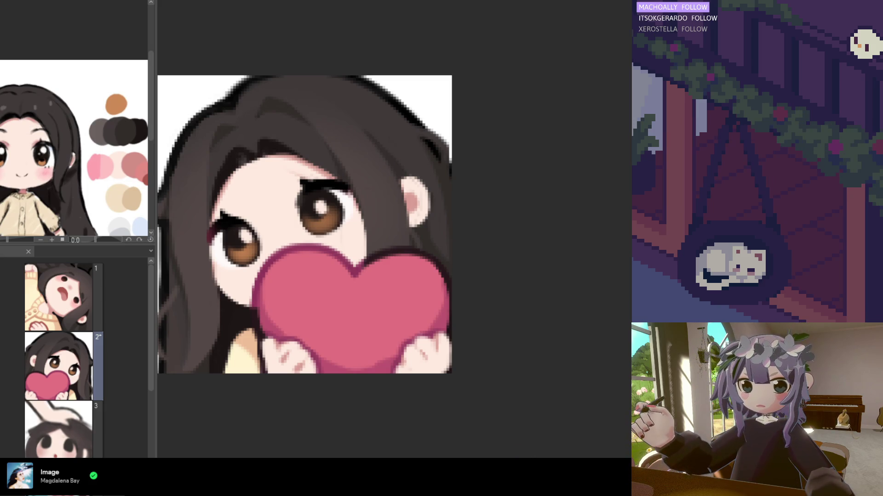
Step: Sample pink from the reference palette and brush blush under the left eye and on the right cheek
left_click(95, 170, "alt")
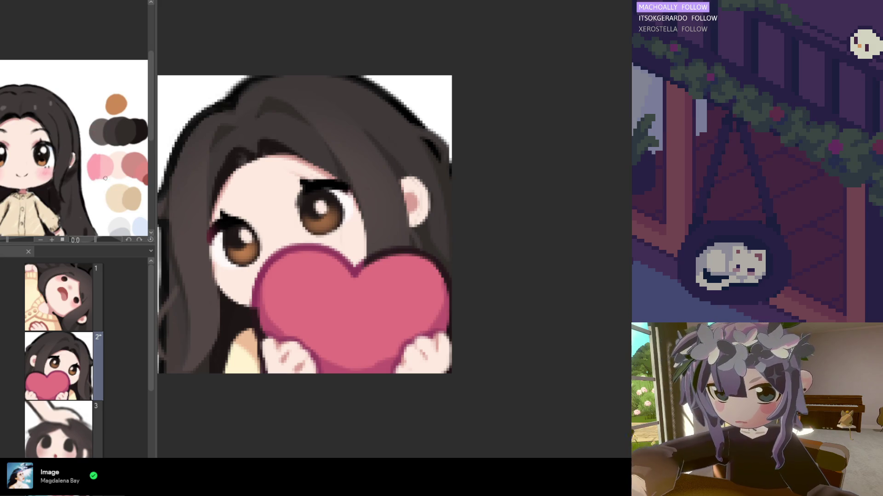
left_click_drag(233, 263, 237, 270)
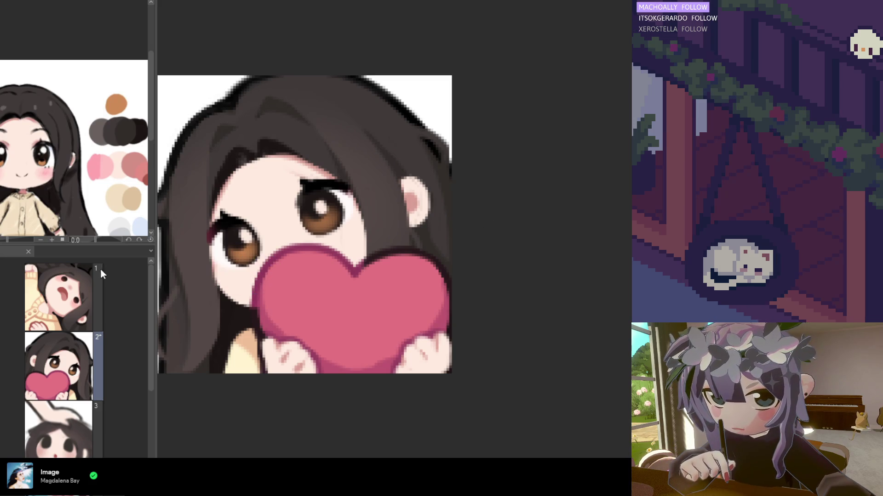
left_click_drag(243, 264, 234, 272)
left_click_drag(343, 234, 349, 231)
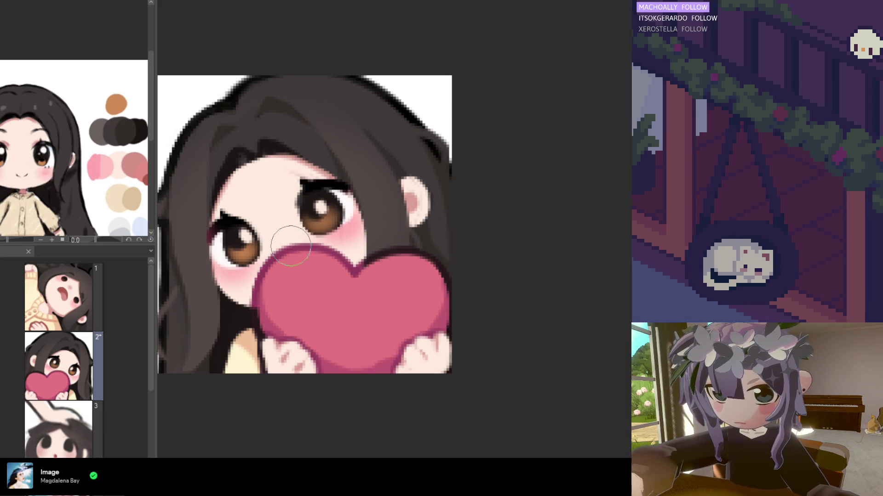
scroll(292, 374, "down", 4)
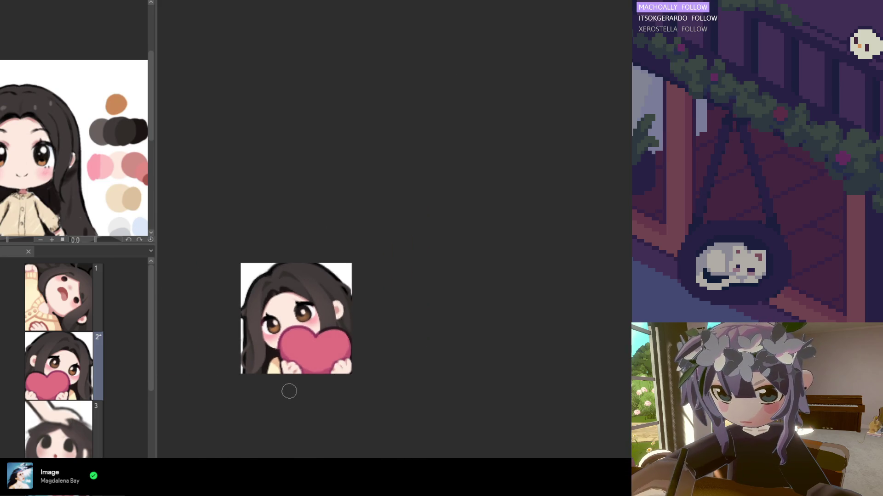
scroll(294, 396, "down", 1)
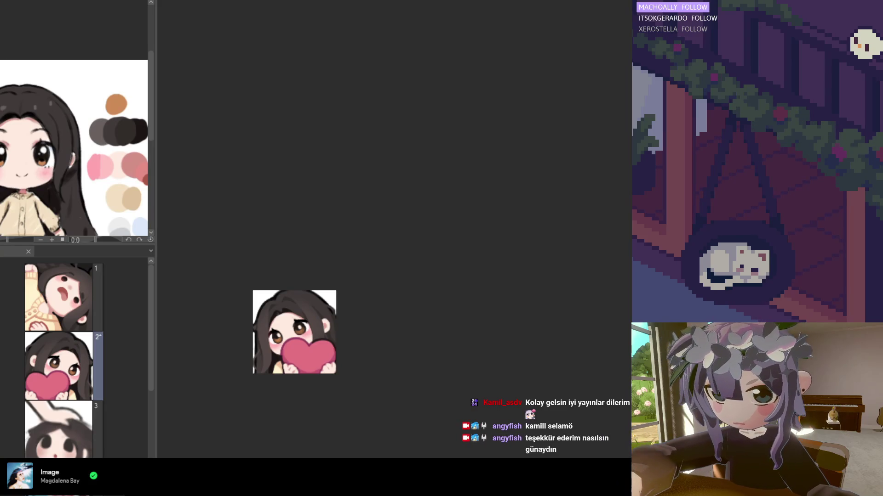
scroll(227, 289, "up", 5)
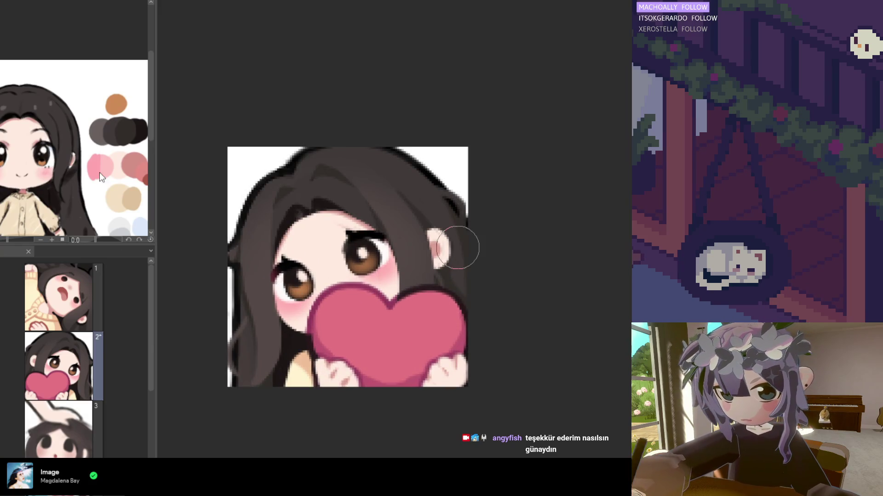
scroll(457, 248, "up", 1)
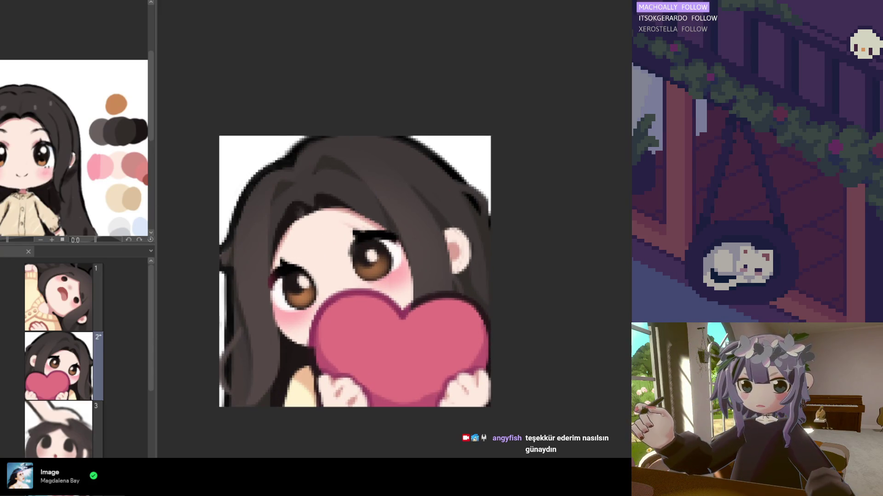
scroll(375, 240, "up", 1)
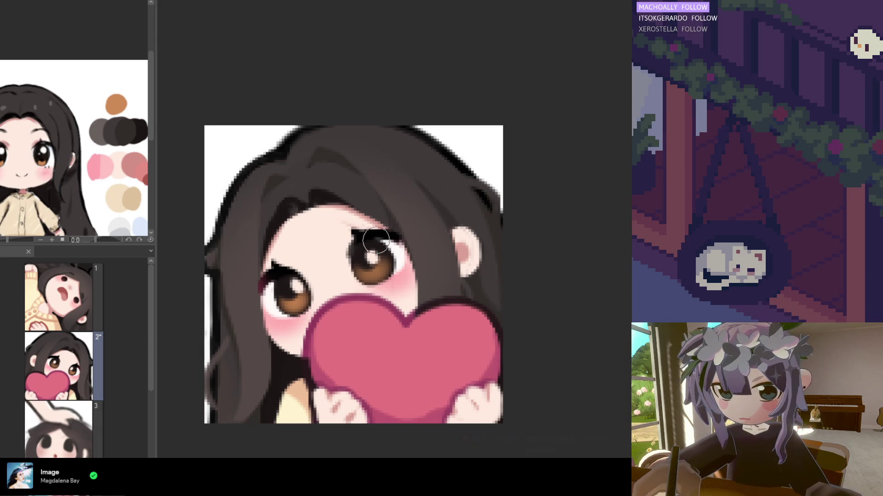
Step: Sample the dark hair colour as the paint colour
left_click(276, 206, "alt")
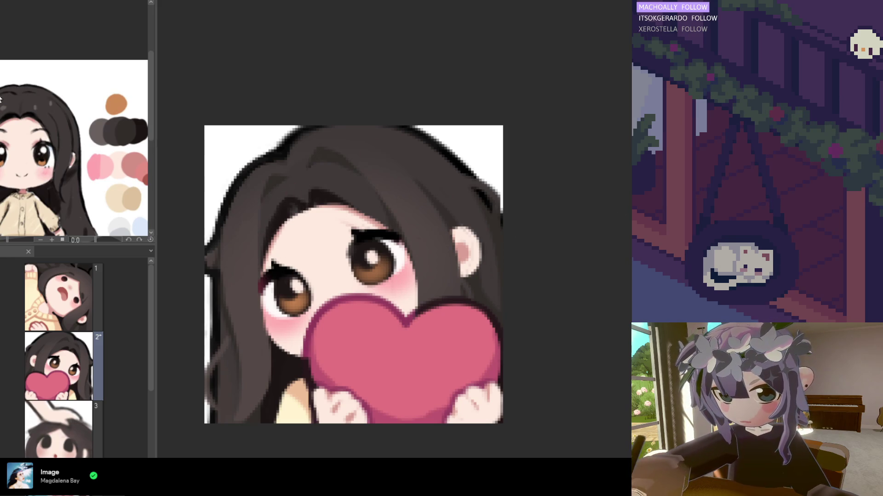
left_click(281, 212, "alt")
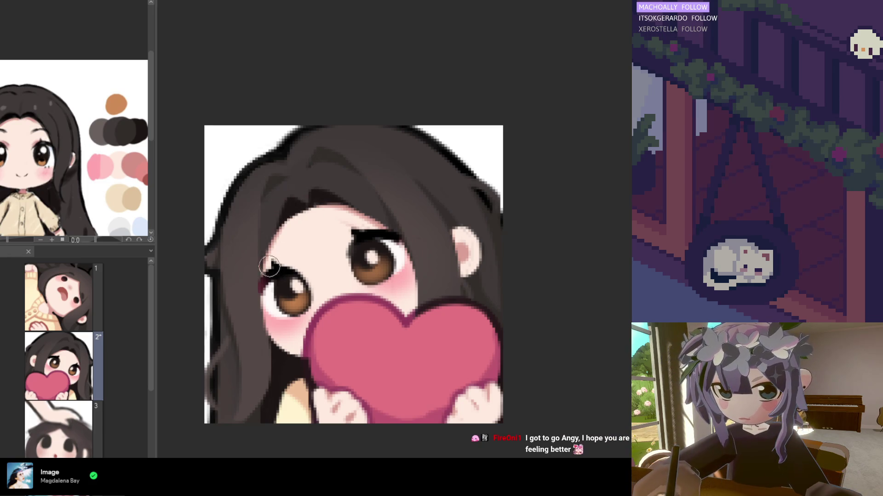
scroll(288, 225, "down", 1)
scroll(317, 324, "down", 2)
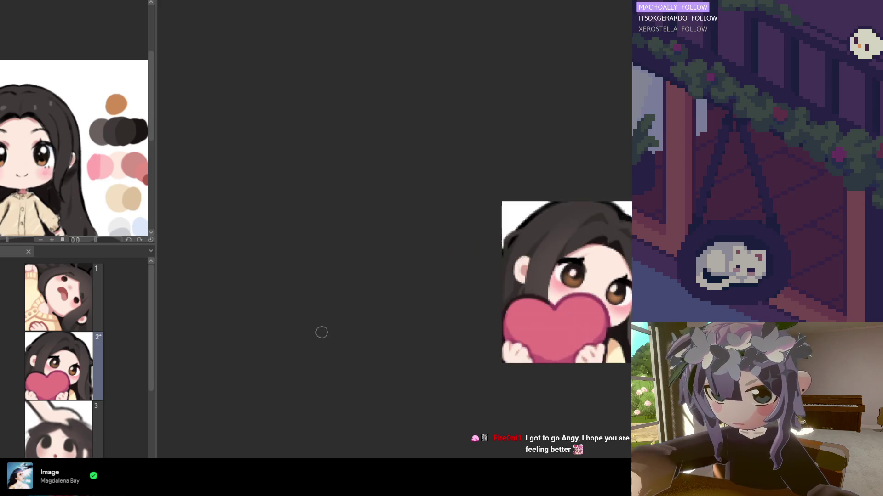
scroll(338, 302, "up", 2)
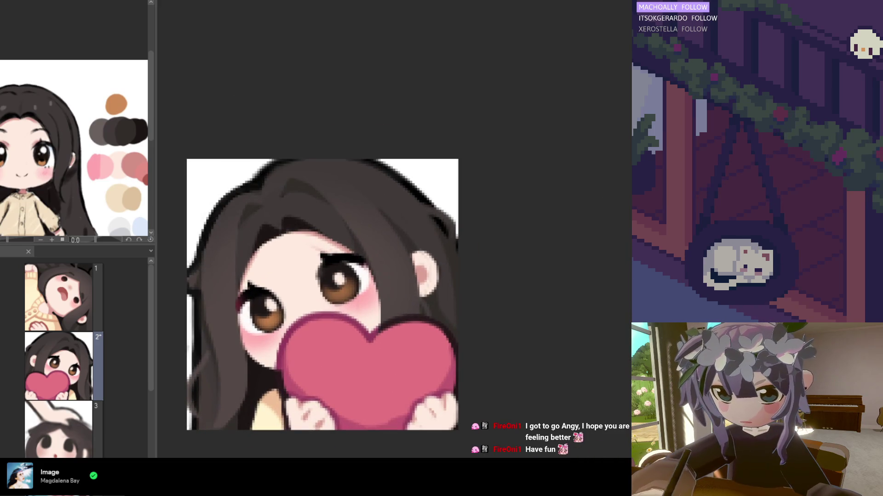
Step: Compare the hair strand lines with and without the last stroke, keeping them
key("ctrl+z")
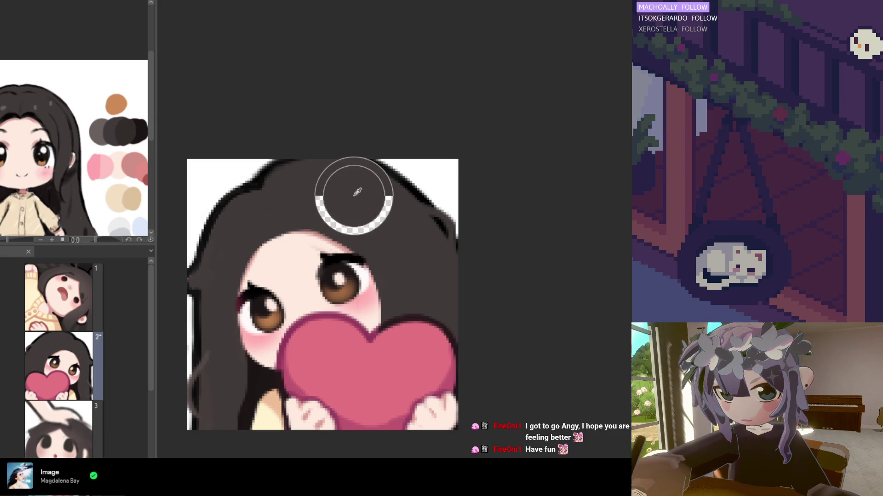
key("ctrl+y")
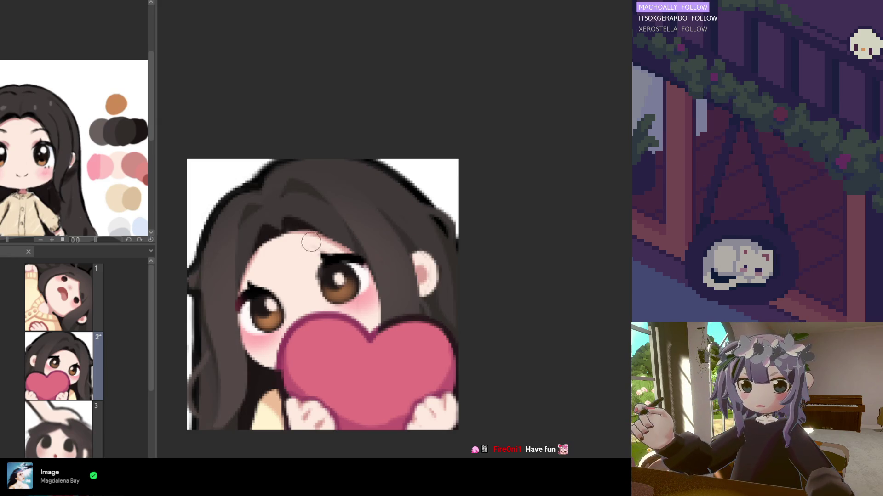
key("ctrl+z")
key("ctrl+y")
key("ctrl+z")
key("ctrl+z")
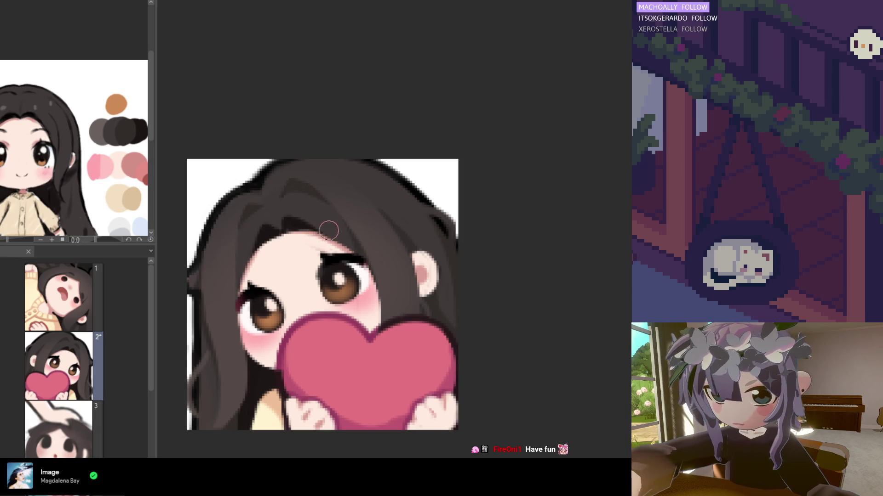
key("ctrl+y")
key("ctrl+y")
key("ctrl+z")
key("ctrl+y")
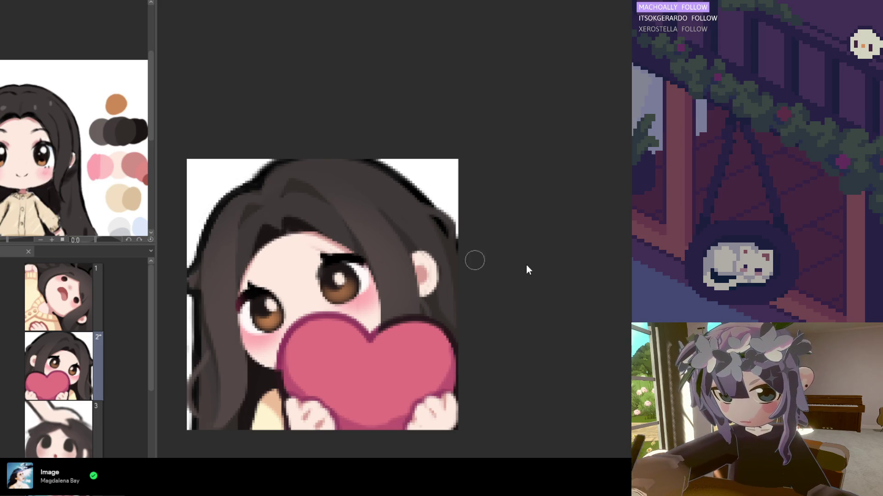
Step: Toggle the forehead hair strokes off and on to compare, leaving them in place
key("ctrl+z")
key("ctrl+y")
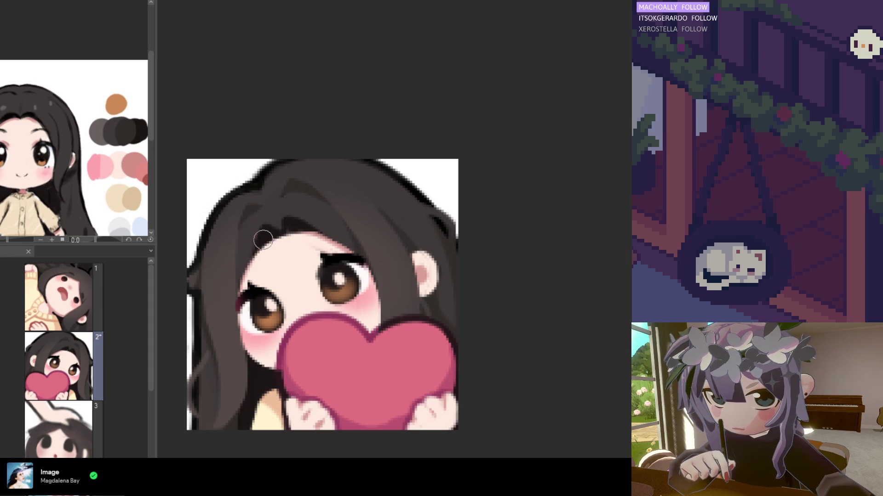
key("ctrl+z")
key("ctrl+y")
key("ctrl+z")
key("ctrl+y")
key("ctrl+z")
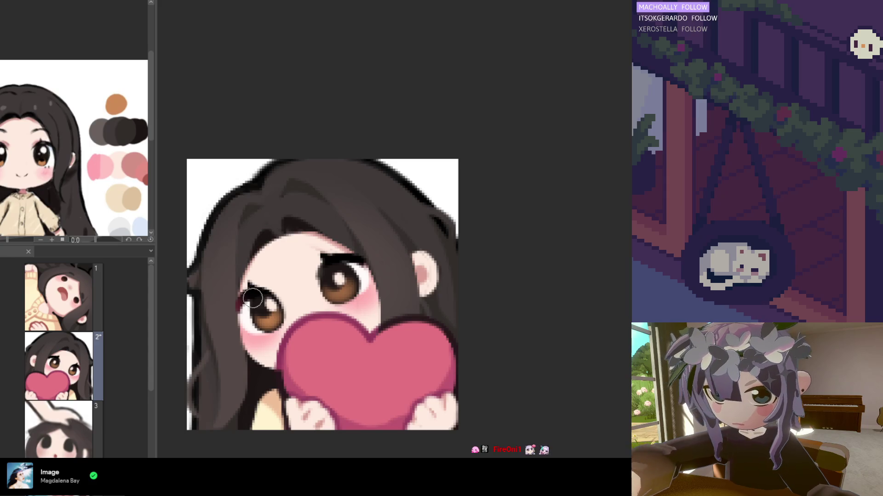
key("ctrl+y")
key("ctrl+z")
key("ctrl+y")
key("ctrl+z")
key("ctrl+y")
key("ctrl+z")
key("ctrl+y")
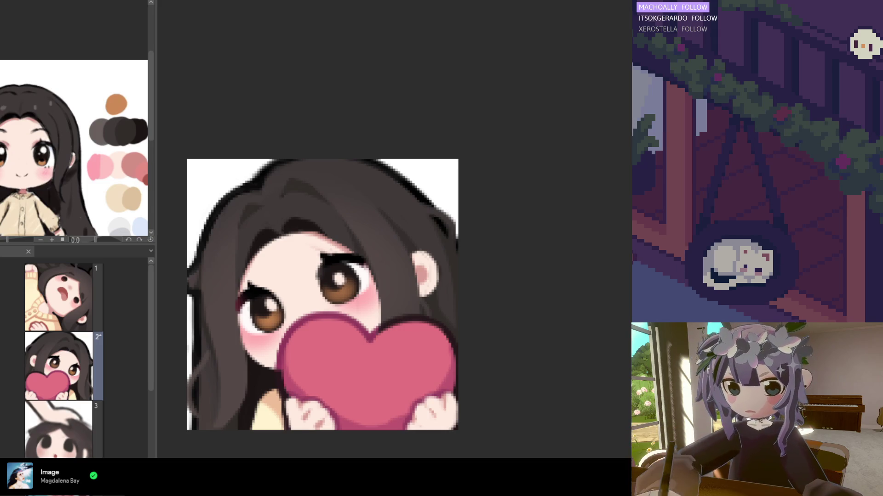
scroll(340, 353, "down", 3)
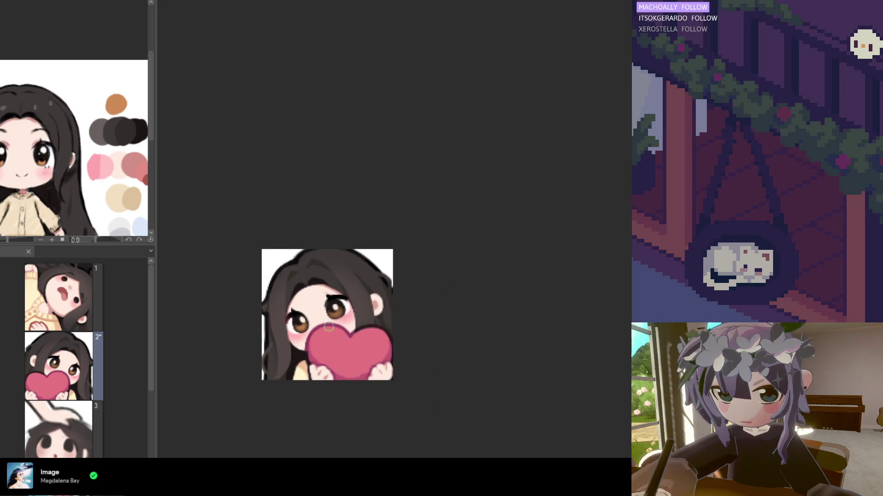
scroll(294, 357, "down", 1)
mouse_move(294, 356)
left_mouse_down()
mouse_move(557, 357)
mouse_move(267, 329)
left_mouse_up()
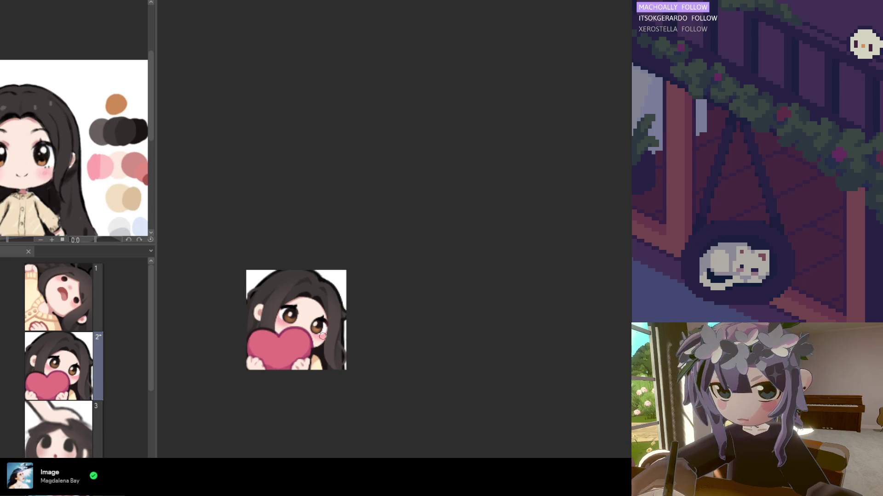
scroll(278, 315, "up", 3)
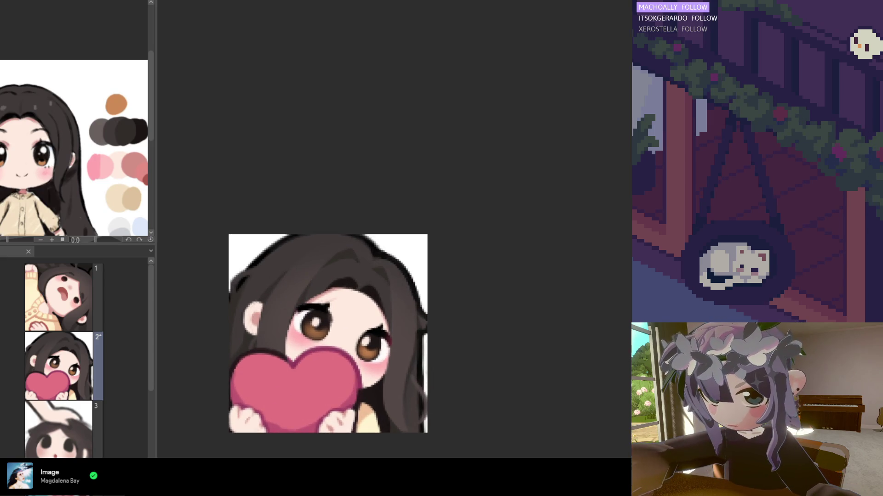
scroll(360, 304, "up", 1)
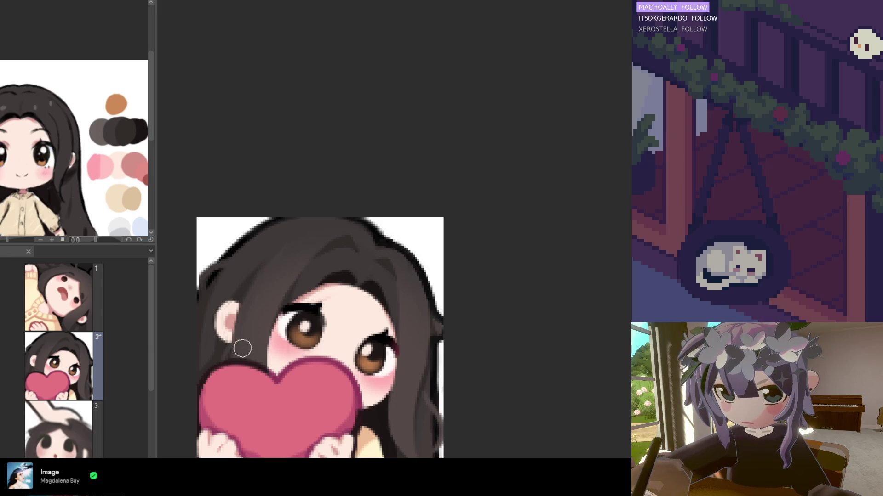
scroll(245, 309, "down", 3)
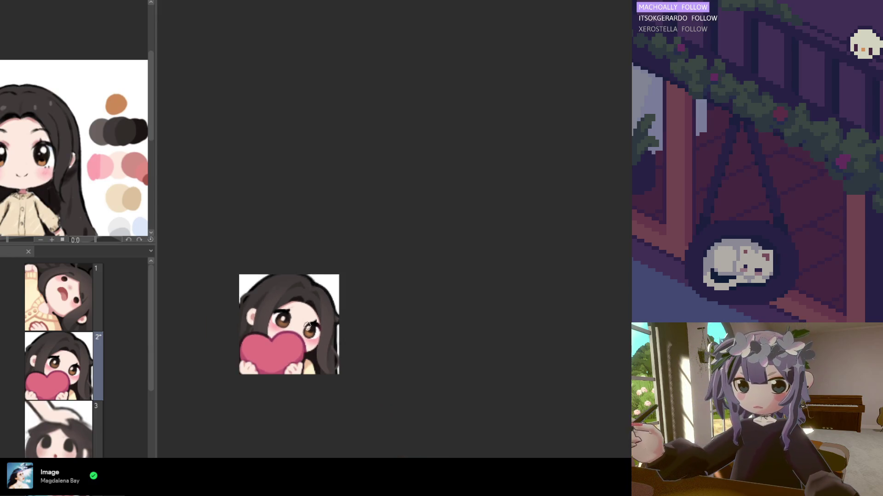
scroll(280, 298, "up", 1)
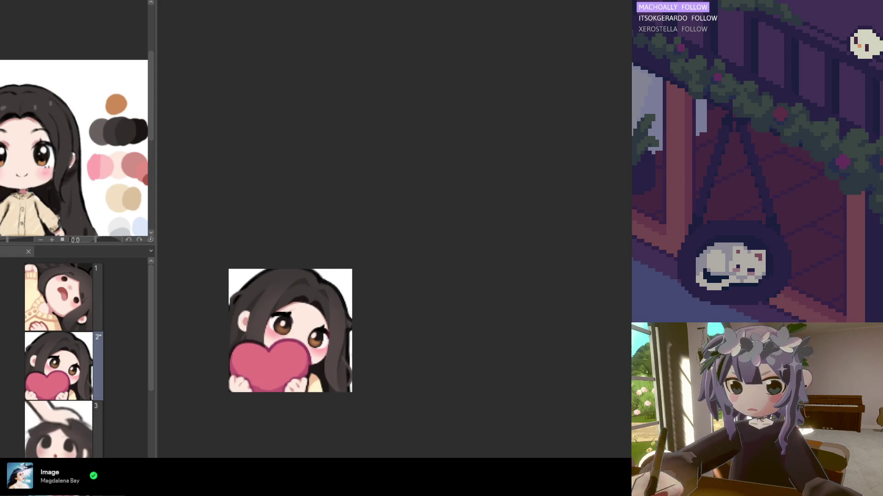
scroll(284, 352, "up", 2)
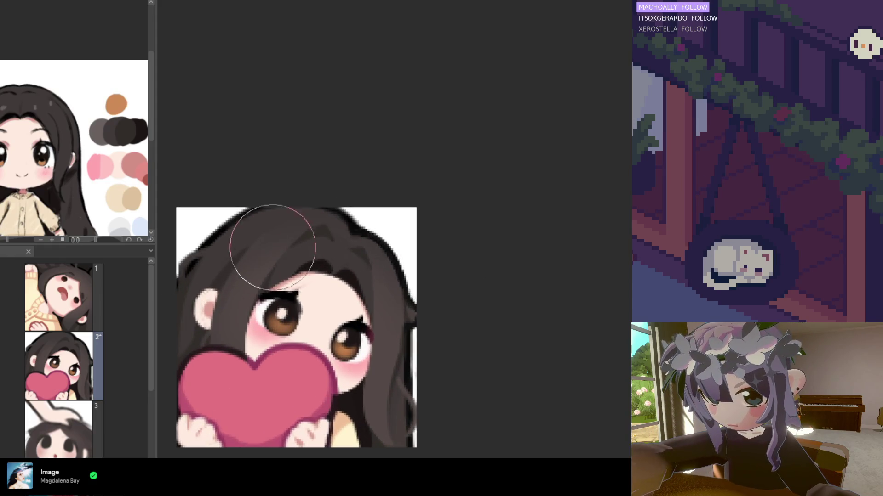
Step: Paint a stroke over the hair, then reposition the view and zoom in slightly
mouse_move(258, 295)
left_mouse_down()
mouse_move(248, 258)
mouse_move(244, 272)
left_mouse_up()
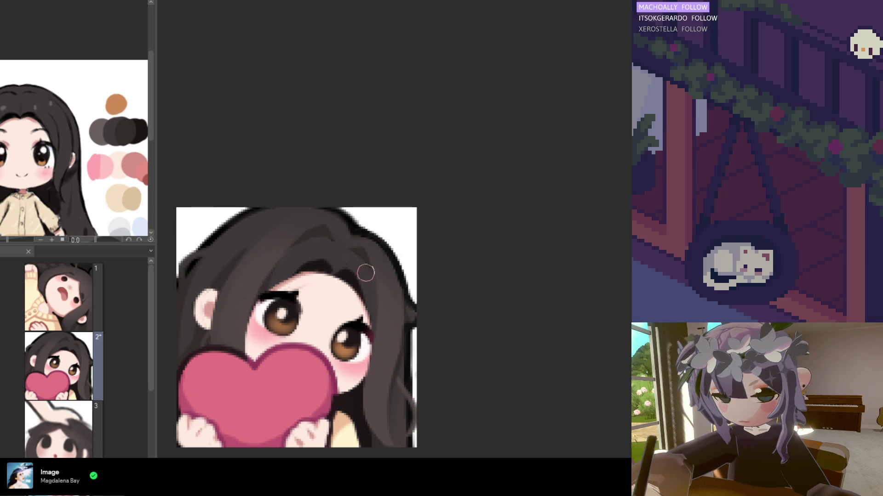
scroll(388, 299, "down", 5)
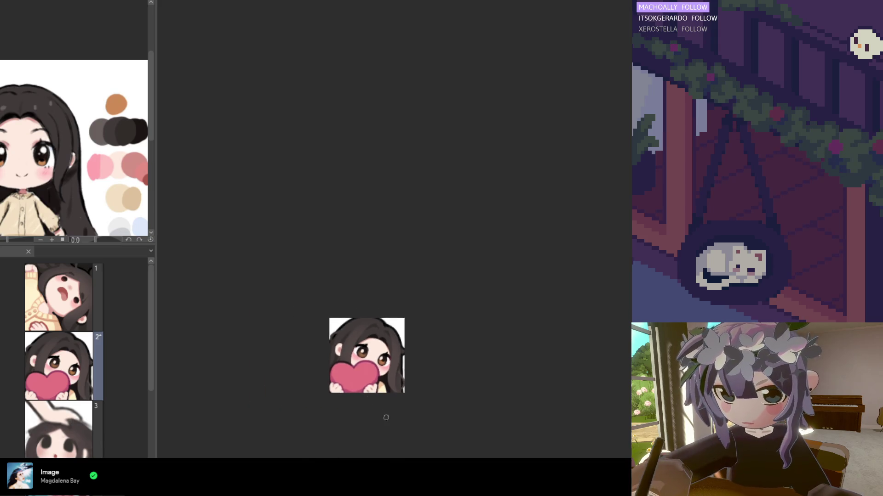
scroll(353, 336, "up", 5)
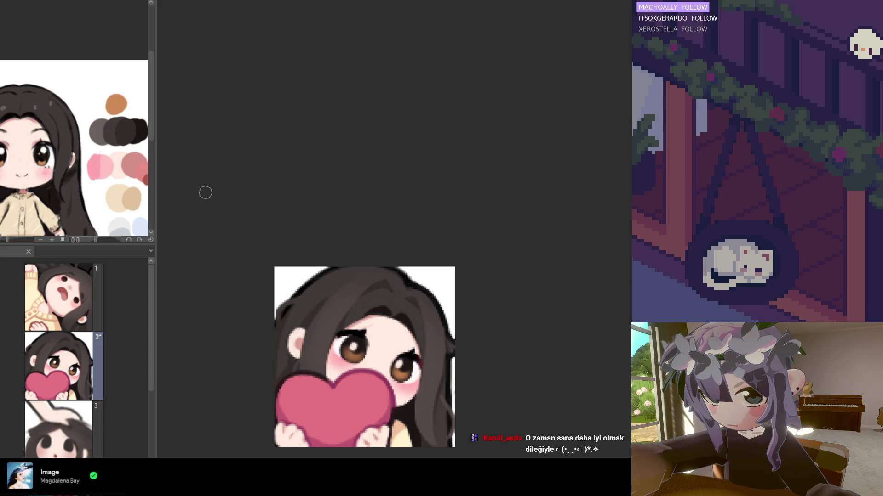
left_click_drag(121, 141, 113, 151)
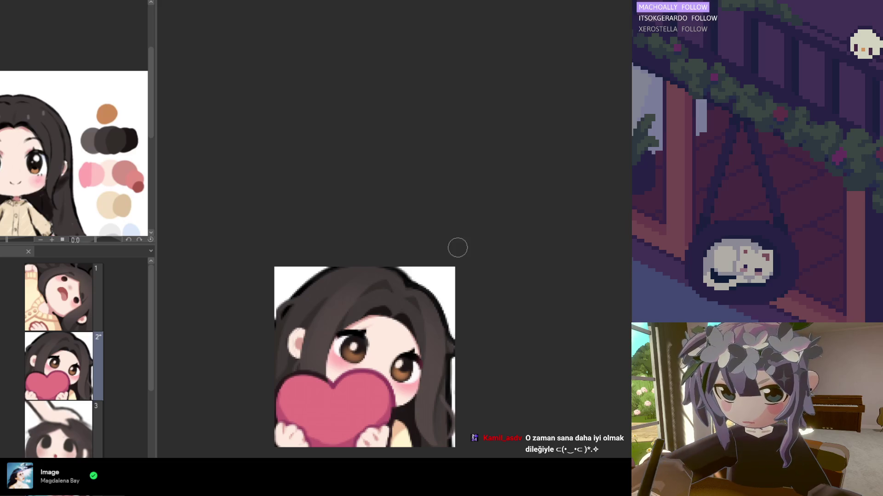
key("ctrl+plus")
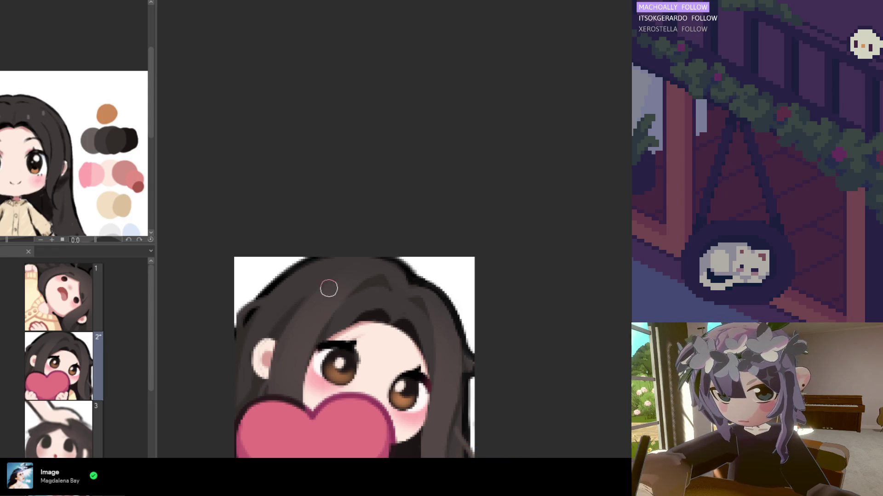
Step: Try grey and light brown hair highlights, settling on a light highlight stroke across the hair
left_click_drag(331, 284, 311, 303)
key("ctrl+z")
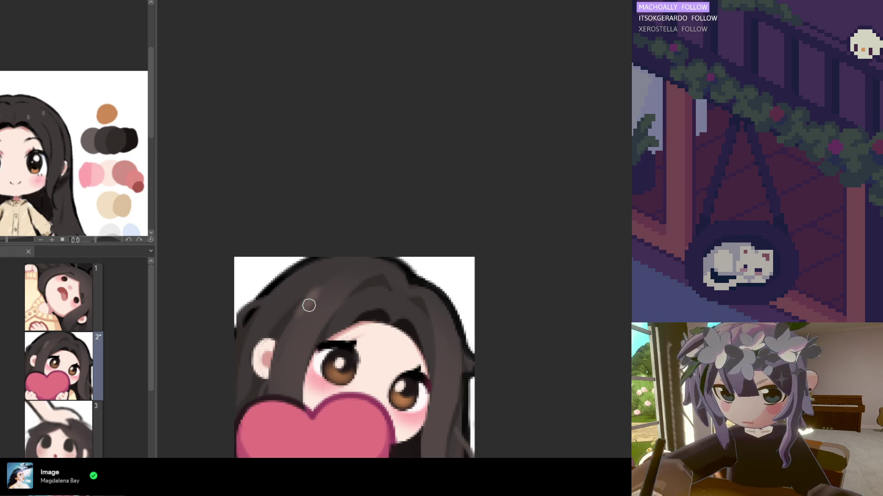
left_click_drag(315, 303, 309, 297)
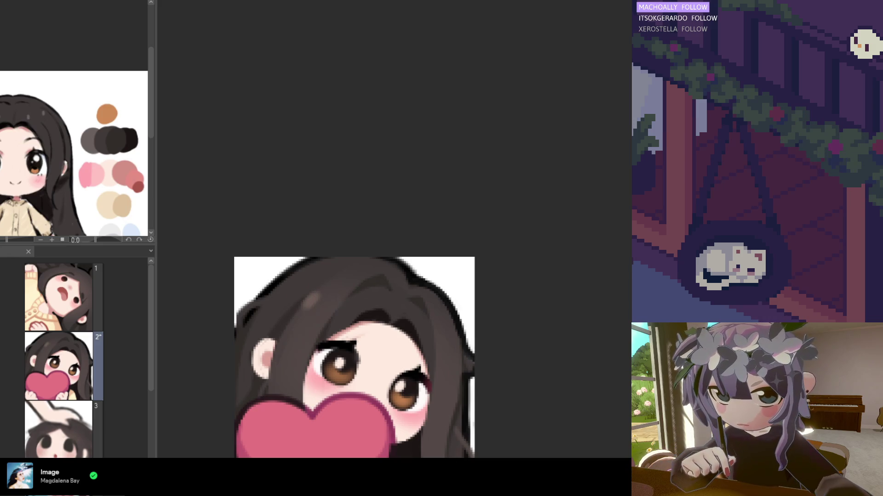
key("ctrl+z")
mouse_move(320, 304)
left_mouse_down()
mouse_move(302, 305)
mouse_move(328, 293)
left_mouse_up()
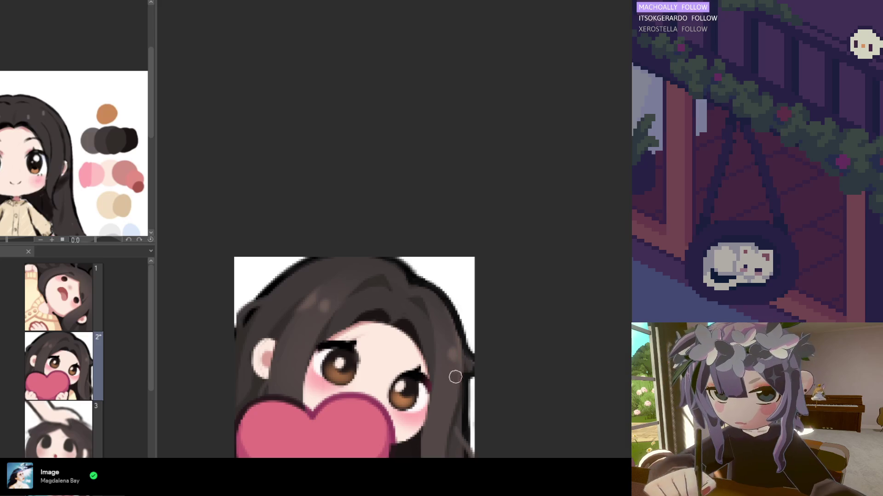
scroll(285, 296, "down", 2)
Step: Zoom out to preview the heart emote at small size
scroll(278, 344, "up", 2)
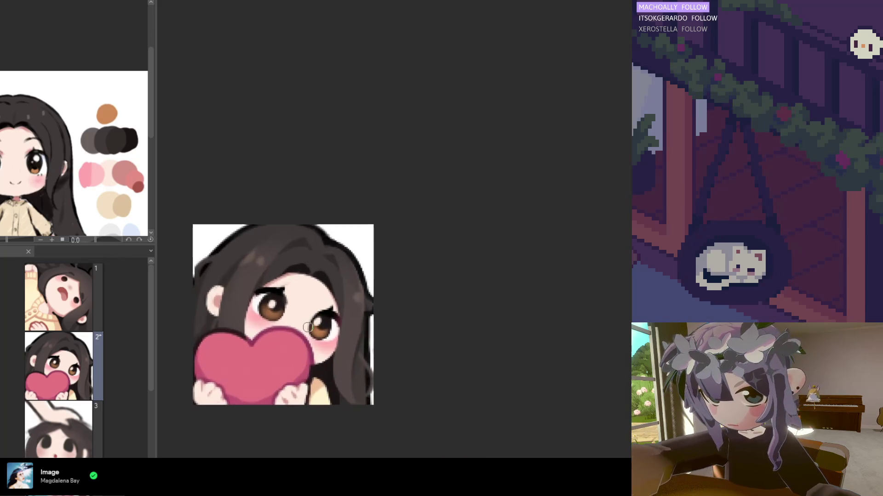
scroll(245, 313, "down", 5)
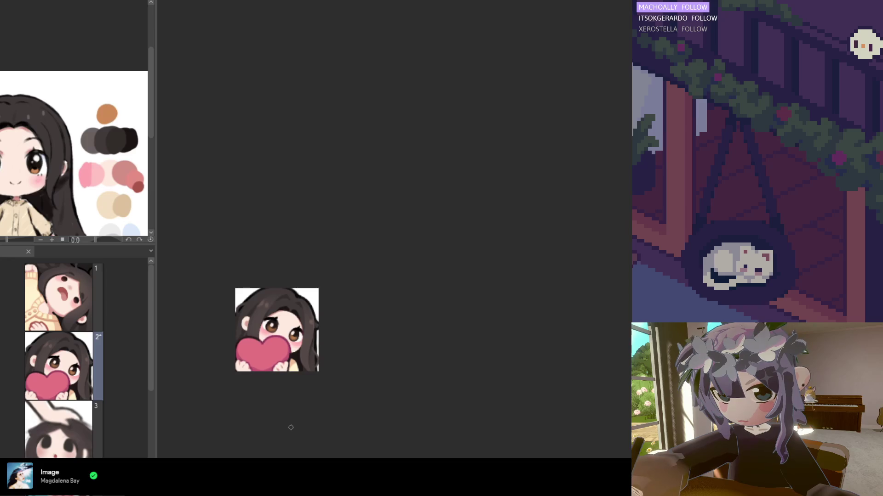
scroll(252, 374, "up", 1)
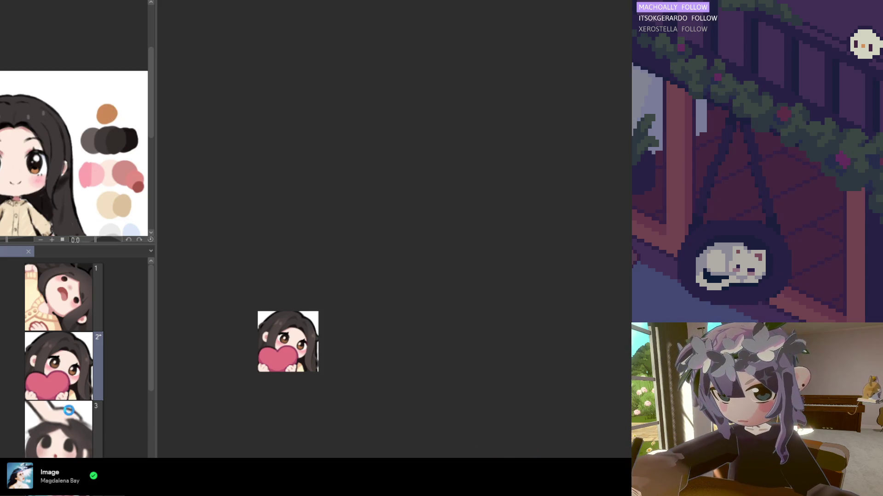
scroll(399, 297, "up", 6)
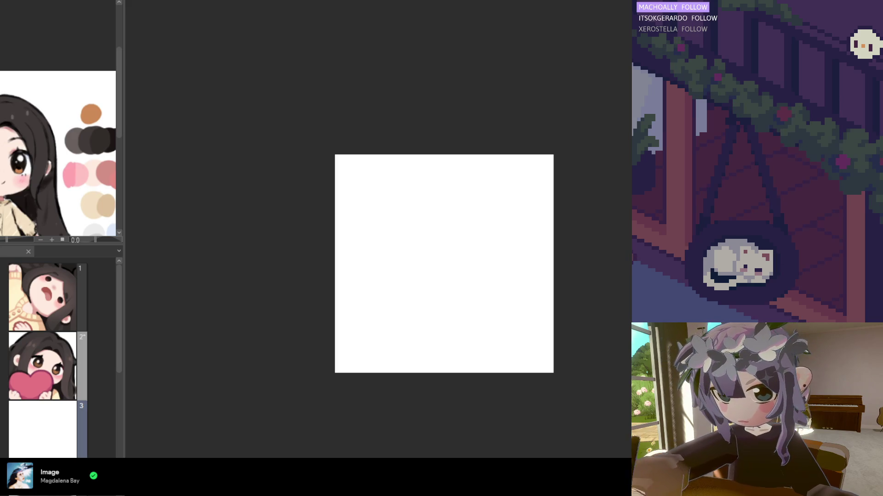
scroll(443, 250, "down", 1)
scroll(443, 250, "up", 2)
scroll(445, 317, "up", 1)
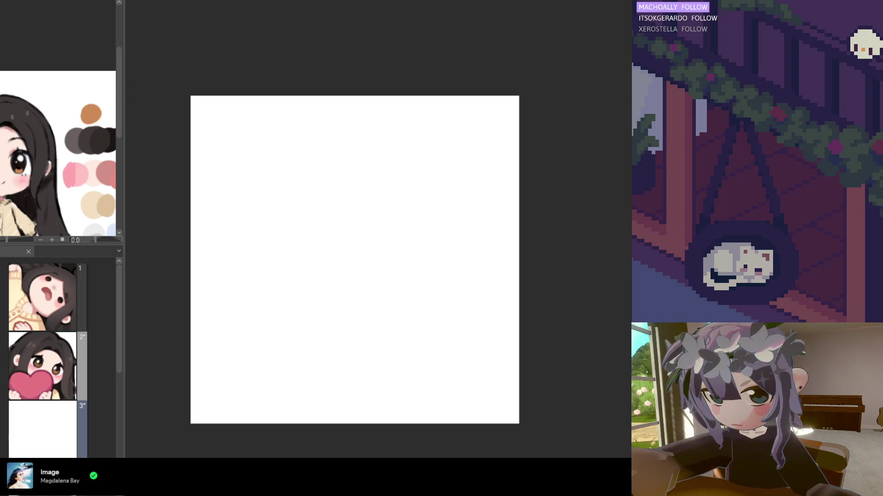
Step: Sketch the round head outline, darkening its right edge and adding lower-left curves
mouse_move(386, 230)
left_mouse_down()
mouse_move(327, 208)
mouse_move(335, 288)
mouse_move(386, 234)
mouse_move(295, 227)
mouse_move(349, 299)
mouse_move(396, 269)
mouse_move(339, 276)
mouse_move(388, 217)
mouse_move(288, 254)
mouse_move(388, 292)
mouse_move(271, 170)
mouse_move(257, 174)
left_mouse_up()
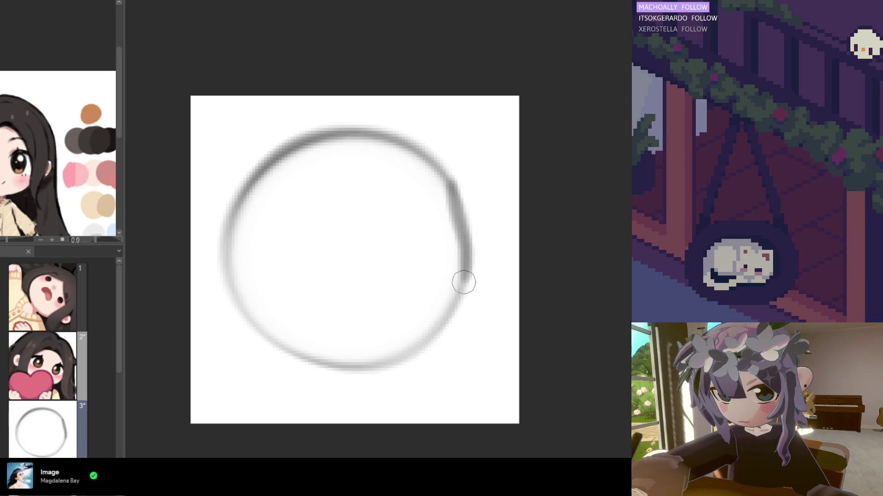
left_click_drag(454, 280, 456, 182)
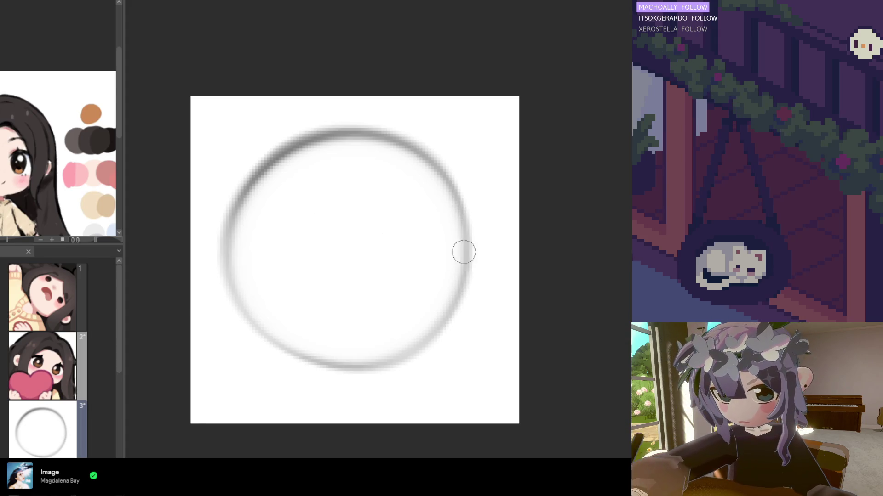
mouse_move(466, 233)
left_mouse_down()
mouse_move(465, 269)
mouse_move(431, 320)
left_mouse_up()
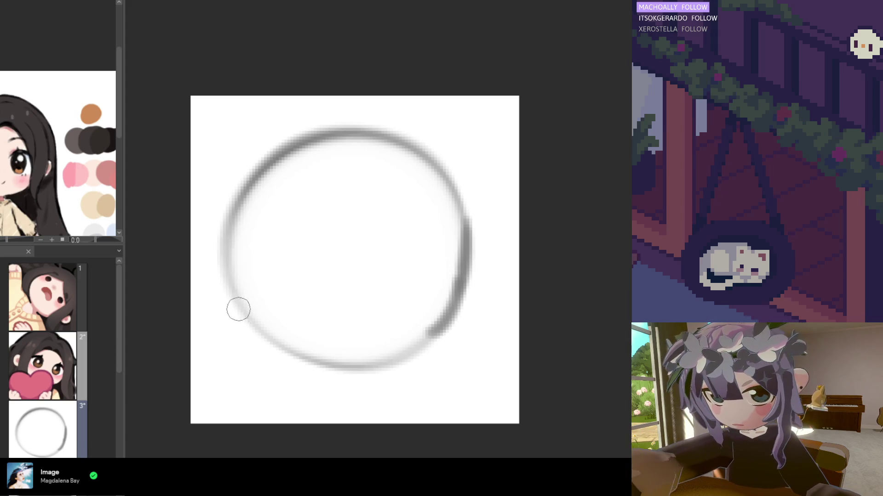
left_click_drag(205, 298, 273, 295)
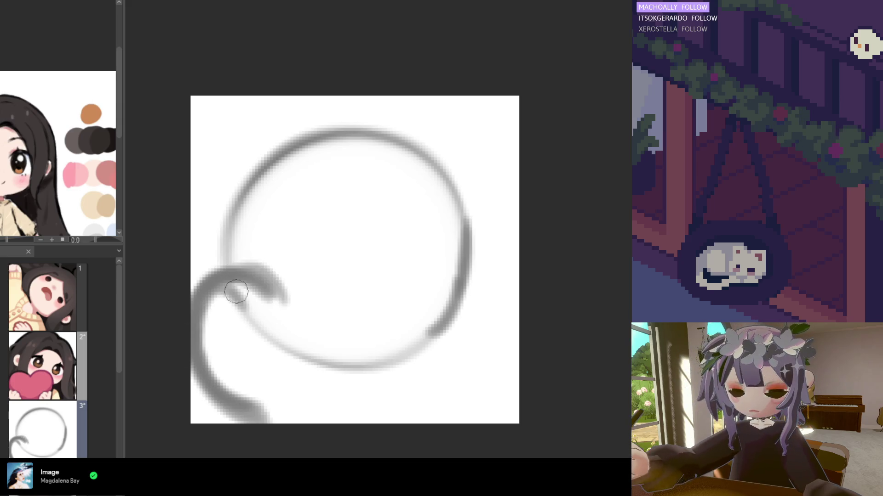
left_click_drag(243, 295, 280, 317)
Step: Block in a grey heart blob over the head's lower half, undoing a stray line and dab
mouse_move(216, 295)
left_mouse_down()
mouse_move(256, 322)
mouse_move(232, 315)
mouse_move(255, 360)
mouse_move(266, 329)
mouse_move(240, 339)
mouse_move(276, 358)
mouse_move(376, 334)
left_mouse_up()
mouse_move(373, 303)
left_mouse_down()
mouse_move(349, 294)
mouse_move(334, 301)
left_mouse_up()
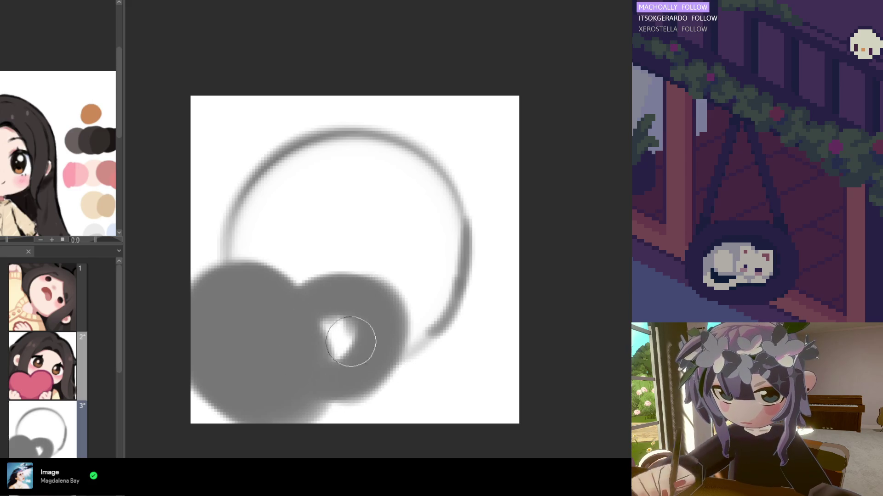
left_click_drag(307, 346, 312, 384)
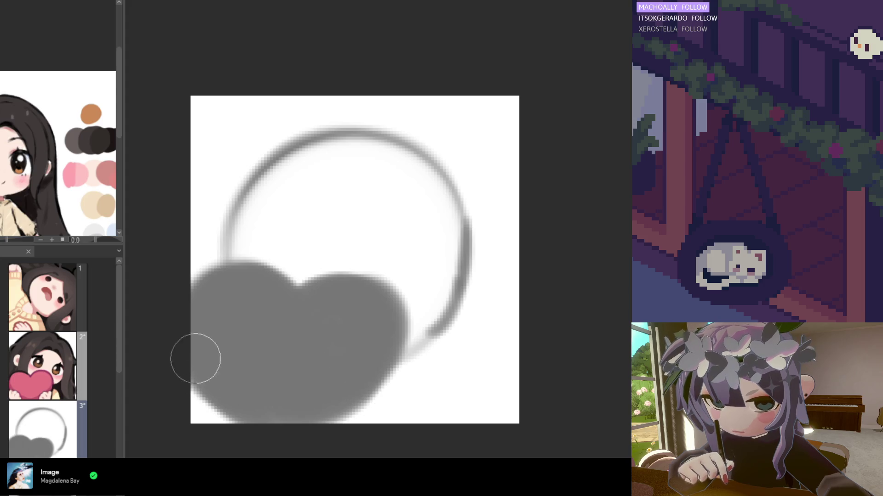
left_click_drag(199, 353, 229, 422)
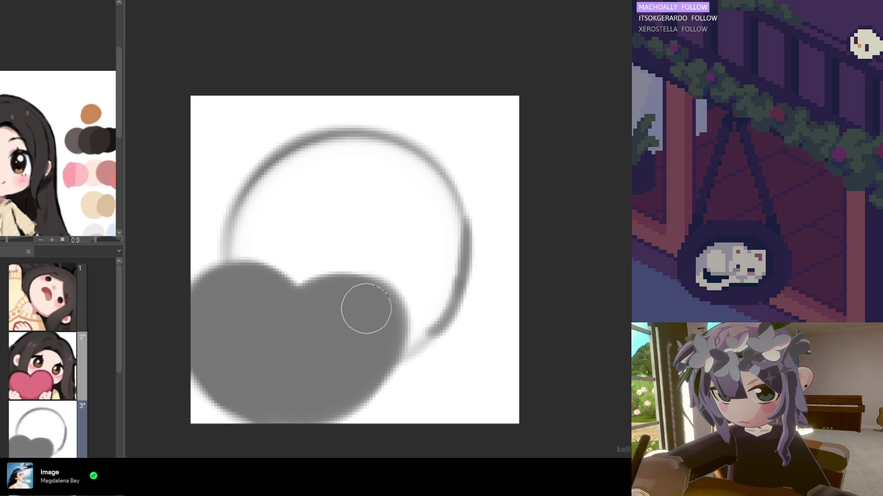
left_click_drag(338, 378, 303, 388)
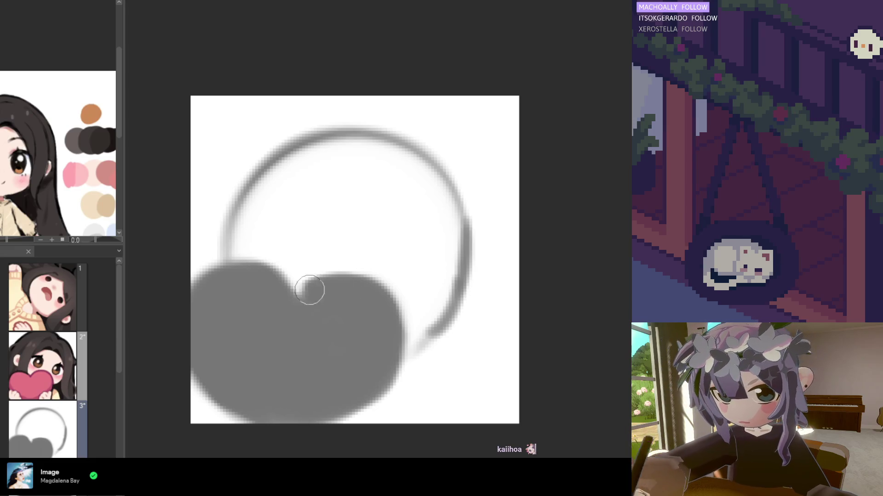
left_click_drag(318, 284, 338, 296)
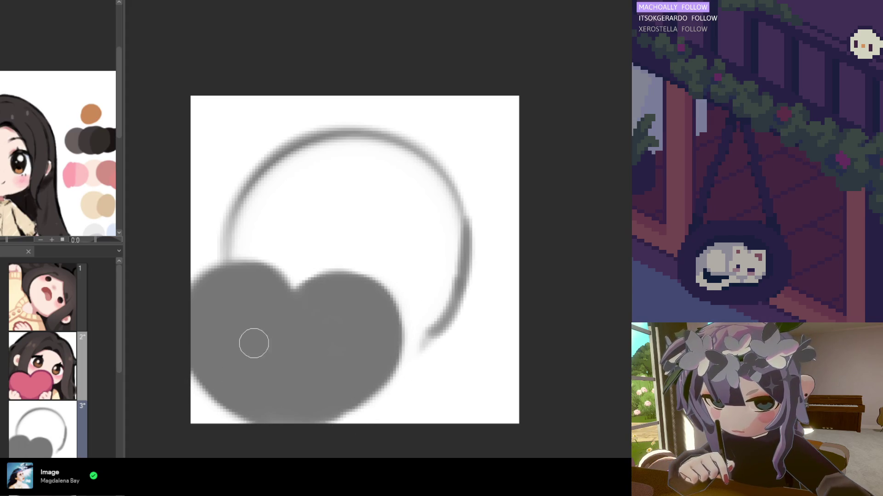
left_click_drag(375, 184, 335, 281)
key("ctrl+z")
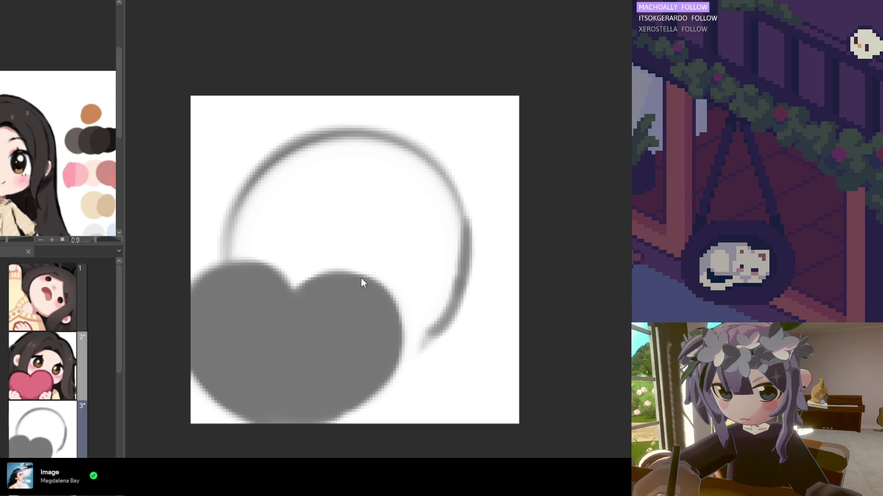
left_click_drag(317, 194, 335, 189)
key("ctrl+z")
Step: Erase the heart, sketch a larger head circle and draw a tilted face centre line
mouse_move(306, 263)
left_mouse_down()
mouse_move(296, 270)
mouse_move(331, 374)
left_mouse_up()
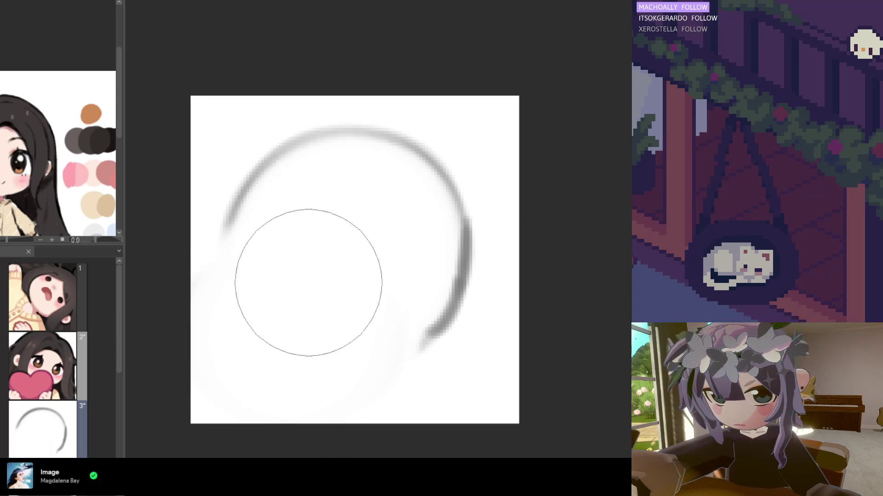
mouse_move(374, 207)
left_mouse_down()
mouse_move(380, 187)
mouse_move(307, 203)
mouse_move(300, 233)
mouse_move(316, 286)
mouse_move(355, 296)
mouse_move(382, 283)
mouse_move(398, 292)
mouse_move(395, 217)
mouse_move(363, 174)
mouse_move(358, 206)
mouse_move(347, 184)
mouse_move(393, 242)
mouse_move(365, 305)
mouse_move(408, 228)
mouse_move(406, 247)
mouse_move(370, 190)
mouse_move(329, 305)
mouse_move(352, 285)
left_mouse_up()
key("ctrl+z")
left_click_drag(341, 321, 375, 202)
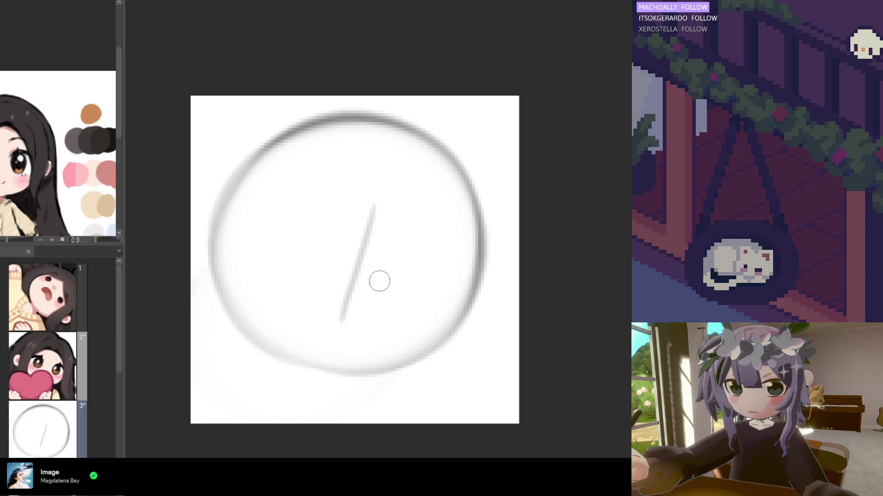
Step: Sketch rough shoulder, arm and body strokes below the head and darken its right edge
mouse_move(239, 318)
left_mouse_down()
mouse_move(309, 365)
mouse_move(297, 357)
mouse_move(288, 382)
mouse_move(391, 375)
left_mouse_up()
left_click_drag(311, 370, 244, 404)
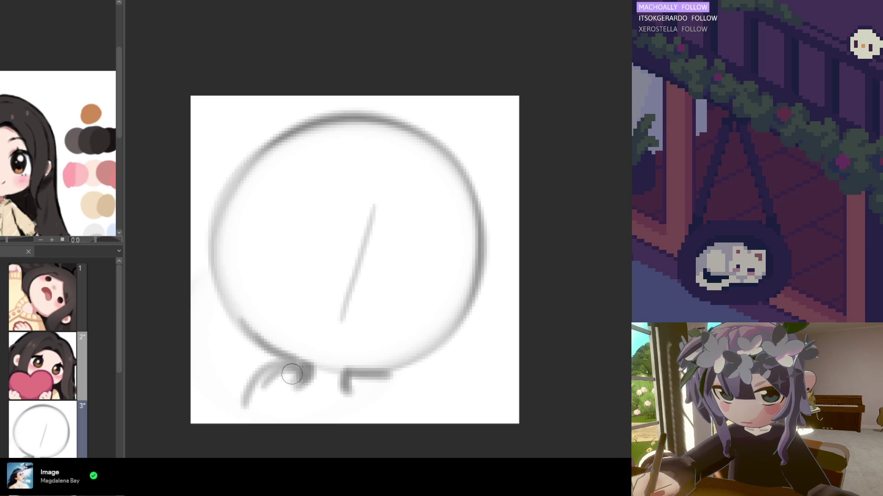
mouse_move(363, 374)
left_mouse_down()
mouse_move(396, 382)
mouse_move(419, 420)
left_mouse_up()
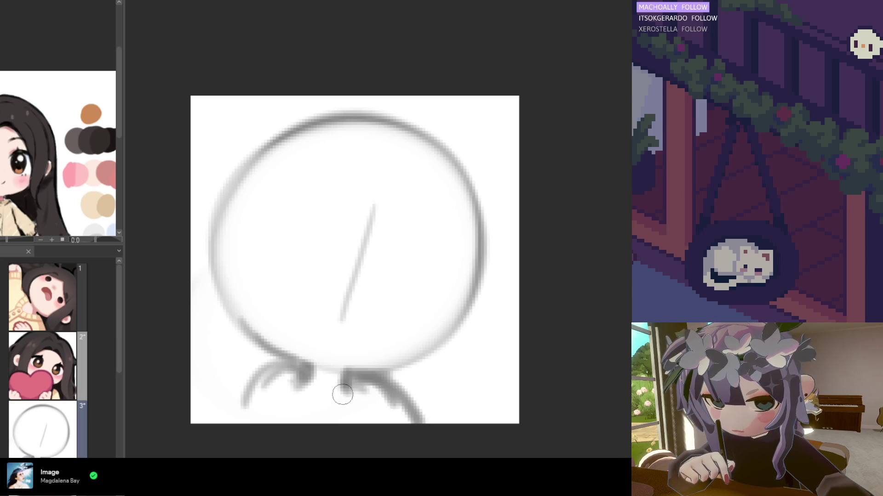
mouse_move(313, 400)
left_mouse_down()
mouse_move(266, 390)
mouse_move(274, 375)
left_mouse_up()
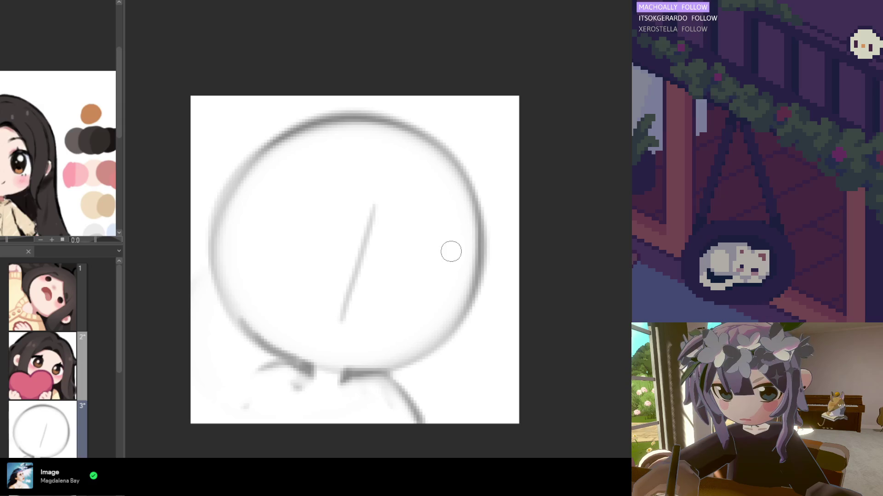
left_click_drag(460, 278, 465, 304)
key("ctrl+z")
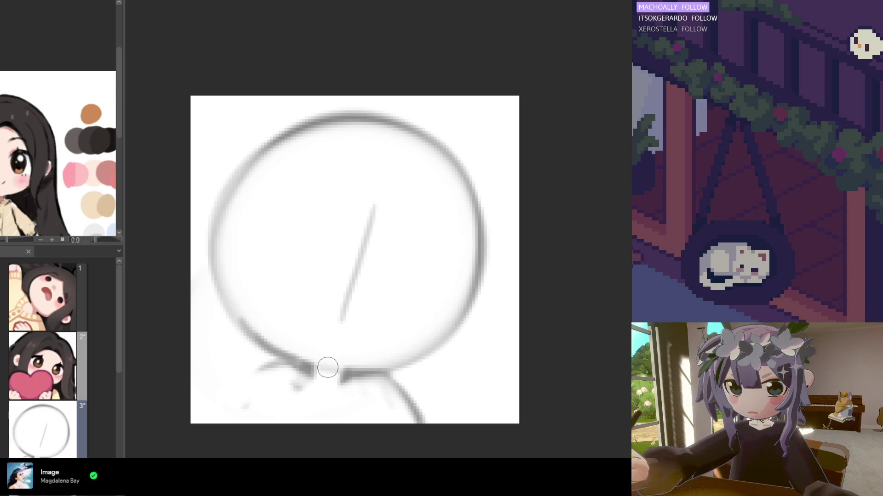
mouse_move(342, 365)
left_mouse_down()
mouse_move(311, 369)
mouse_move(293, 351)
mouse_move(307, 365)
left_mouse_up()
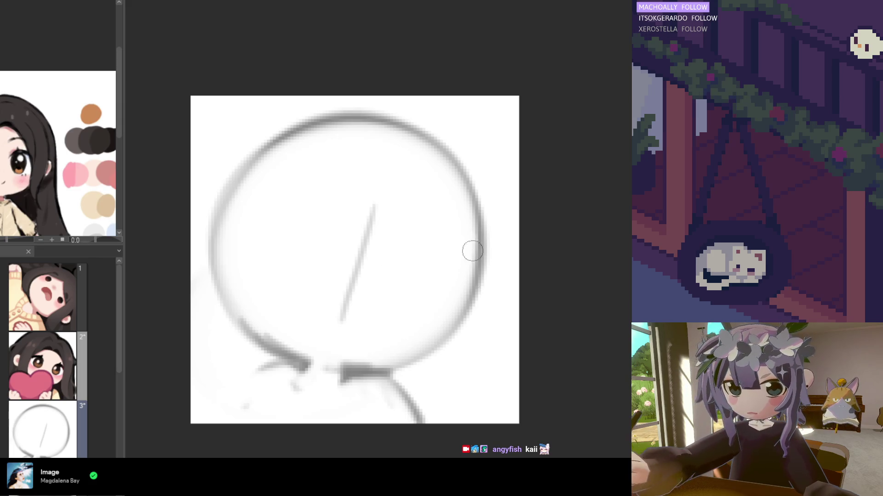
mouse_move(435, 138)
left_mouse_down()
mouse_move(469, 238)
mouse_move(472, 219)
mouse_move(465, 308)
left_mouse_up()
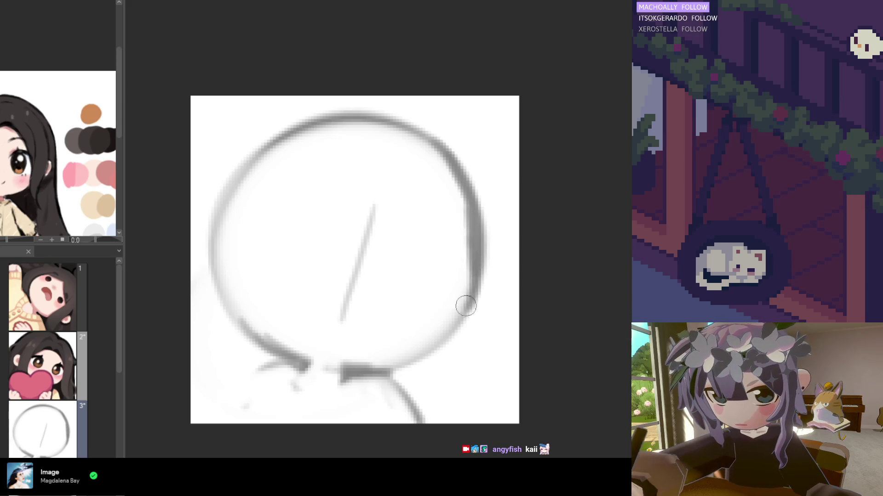
Step: Draw a smooth bottom-right jaw curve and a closed-eye arc right of the centre line
key("ctrl+z")
key("ctrl+z")
key("ctrl+z")
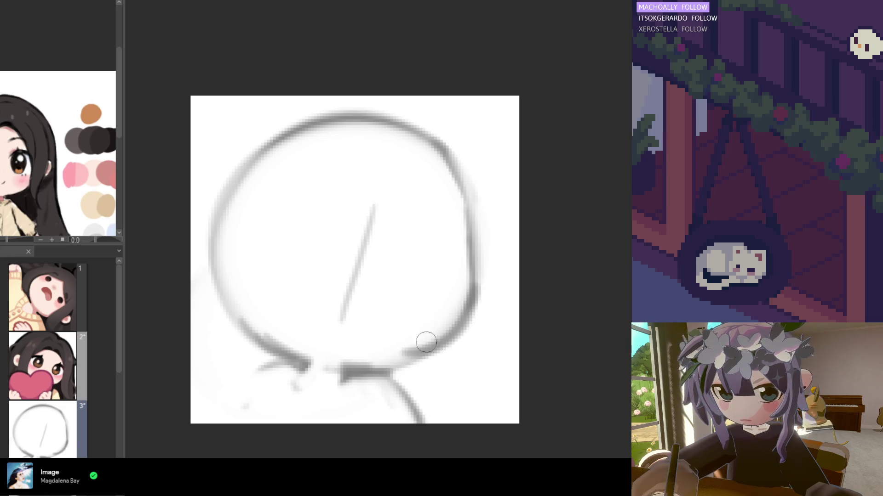
mouse_move(341, 366)
left_mouse_down()
mouse_move(419, 349)
mouse_move(448, 332)
left_mouse_up()
key("ctrl+z")
key("ctrl+z")
left_click_drag(392, 348, 465, 295)
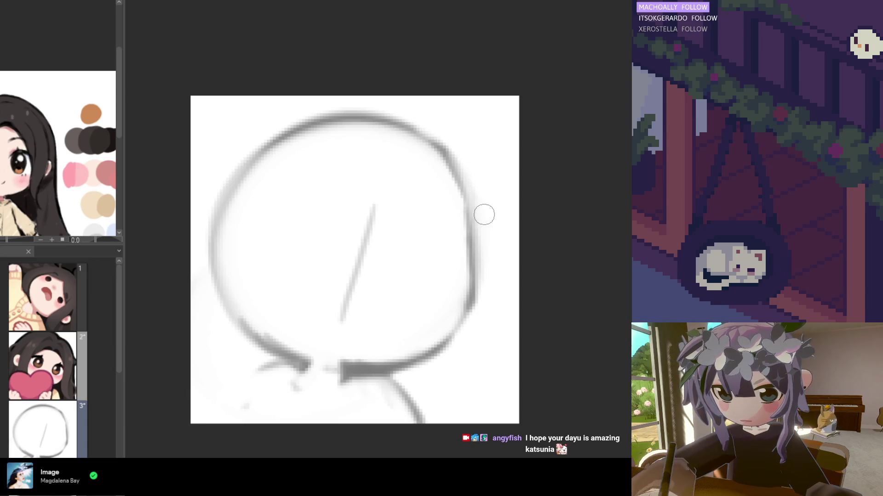
mouse_move(400, 260)
left_mouse_down()
mouse_move(443, 250)
mouse_move(394, 257)
mouse_move(450, 256)
left_mouse_up()
Step: Darken and thicken the right eye's curve, removing the pupil to redraw it smaller
key("ctrl+z")
mouse_move(404, 236)
left_mouse_down()
mouse_move(448, 262)
mouse_move(437, 246)
mouse_move(456, 271)
mouse_move(413, 256)
left_mouse_up()
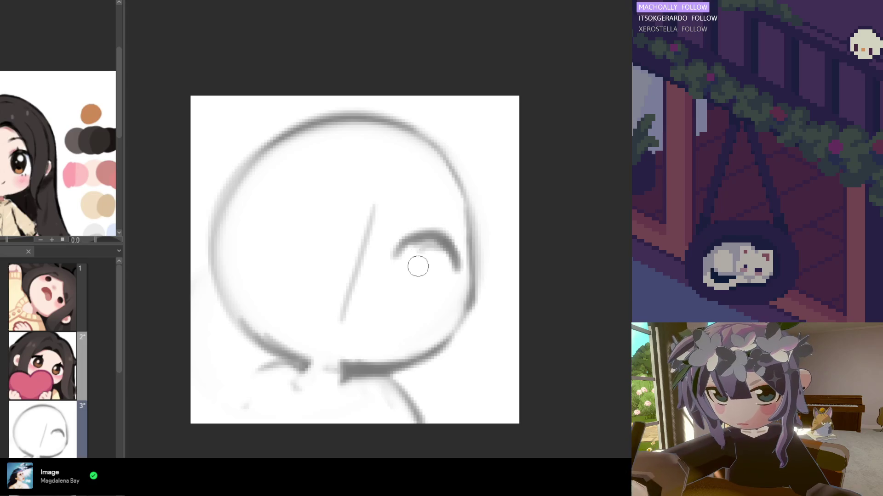
key("ctrl+z")
mouse_move(465, 211)
left_mouse_down()
mouse_move(459, 285)
mouse_move(467, 292)
left_mouse_up()
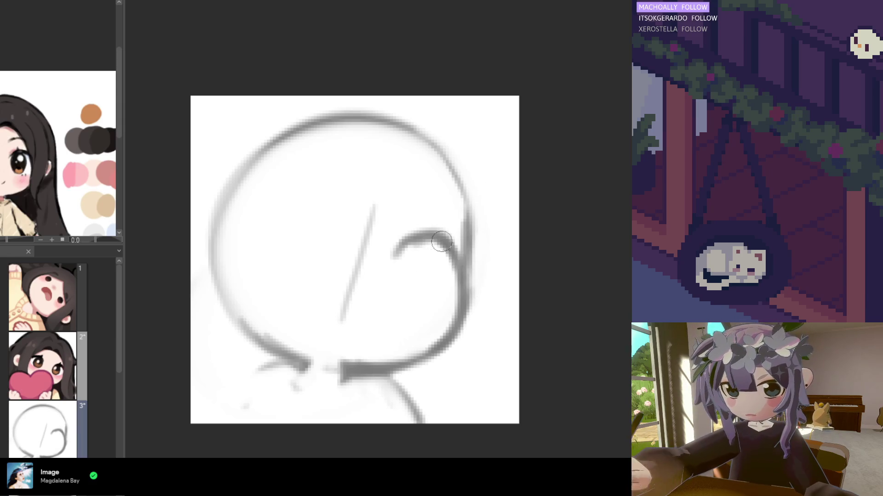
mouse_move(427, 244)
left_mouse_down()
mouse_move(398, 256)
mouse_move(391, 276)
mouse_move(414, 241)
mouse_move(399, 256)
mouse_move(413, 260)
mouse_move(402, 269)
mouse_move(410, 272)
mouse_move(404, 259)
mouse_move(416, 273)
mouse_move(414, 253)
mouse_move(417, 259)
left_mouse_up()
key("ctrl+z")
key("ctrl+z")
key("ctrl+z")
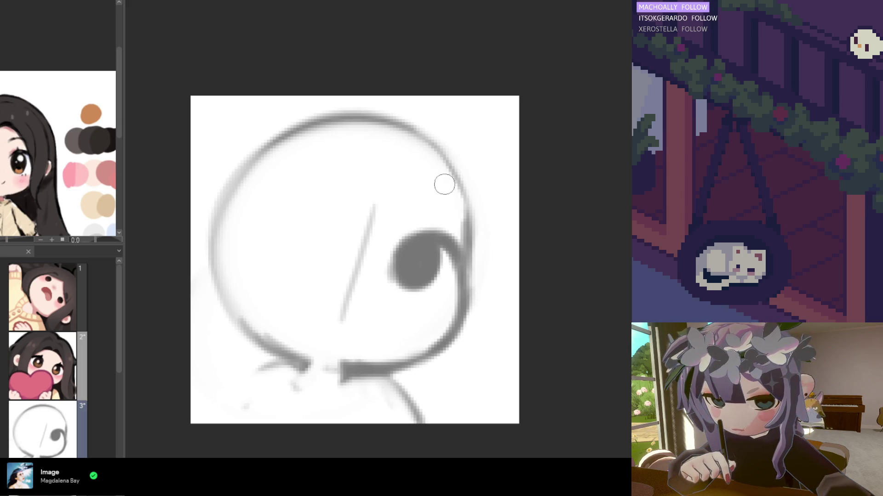
scroll(442, 200, "down", 2)
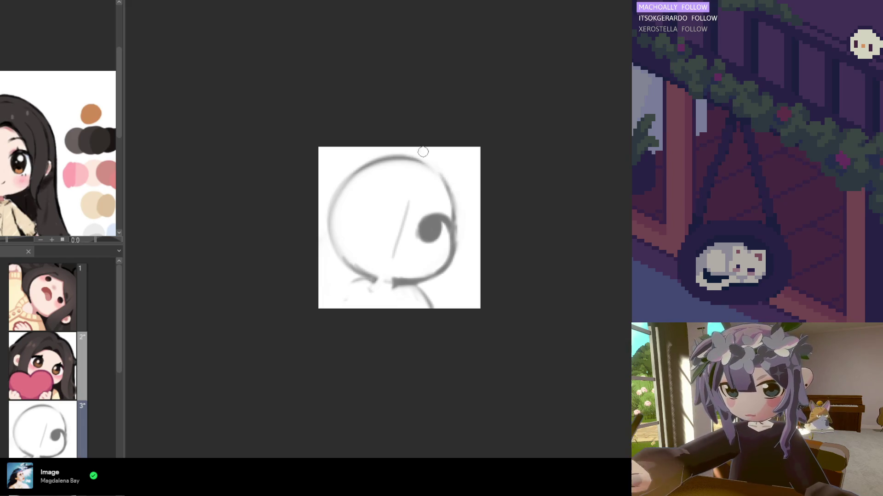
Step: Try ear and oval left-eye strokes on the head's left, undoing them, and darken the right eye
mouse_move(344, 204)
left_mouse_down()
mouse_move(326, 227)
mouse_move(347, 210)
left_mouse_up()
key("ctrl+z")
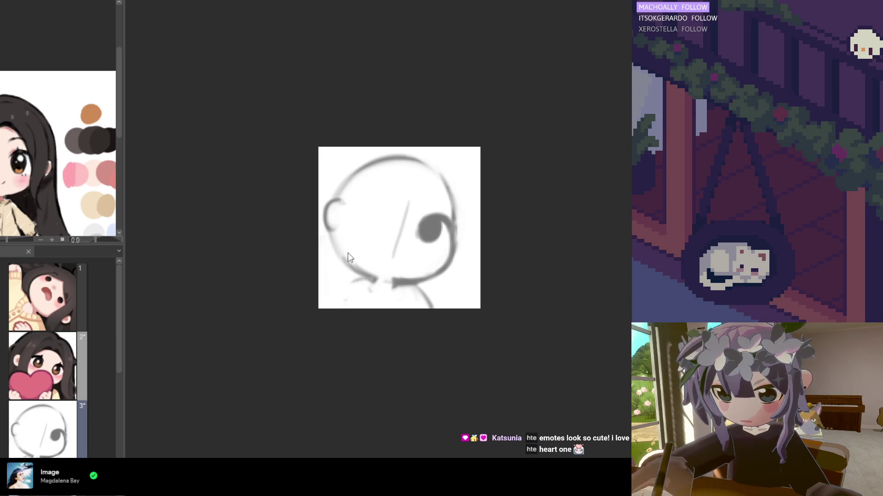
mouse_move(370, 206)
left_mouse_down()
mouse_move(389, 215)
mouse_move(357, 214)
left_mouse_up()
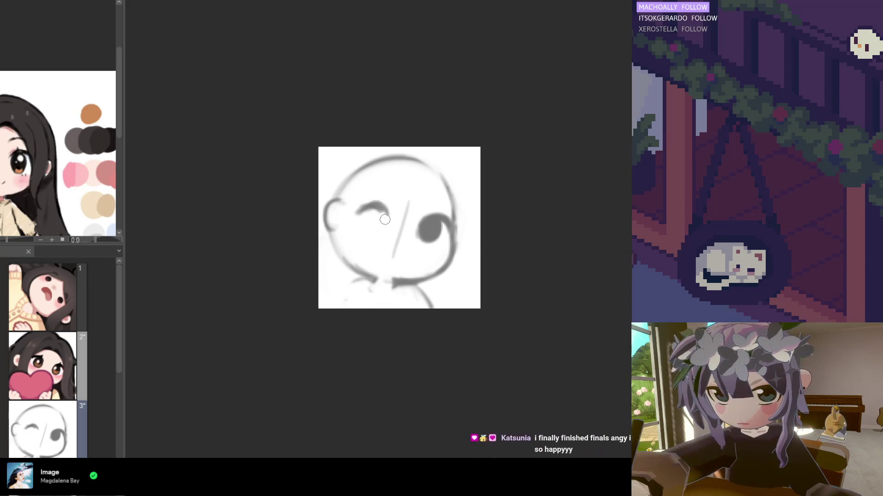
key("ctrl+z")
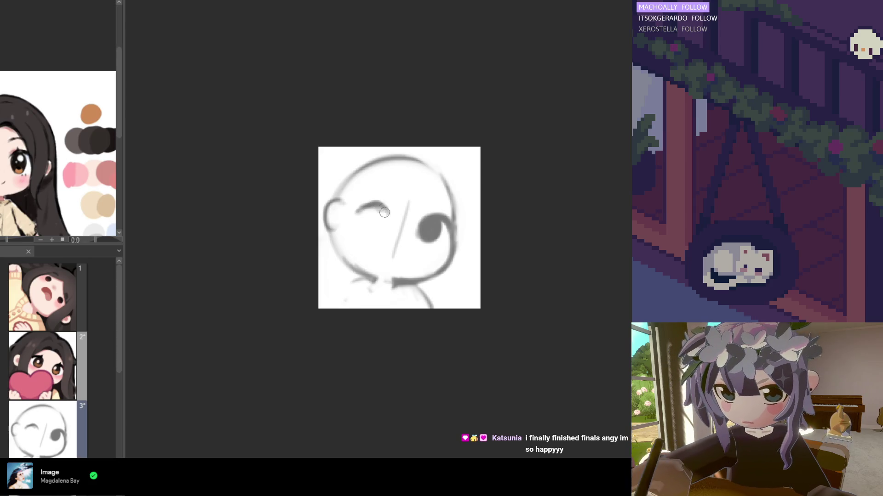
mouse_move(383, 208)
left_mouse_down()
mouse_move(379, 237)
mouse_move(373, 213)
left_mouse_up()
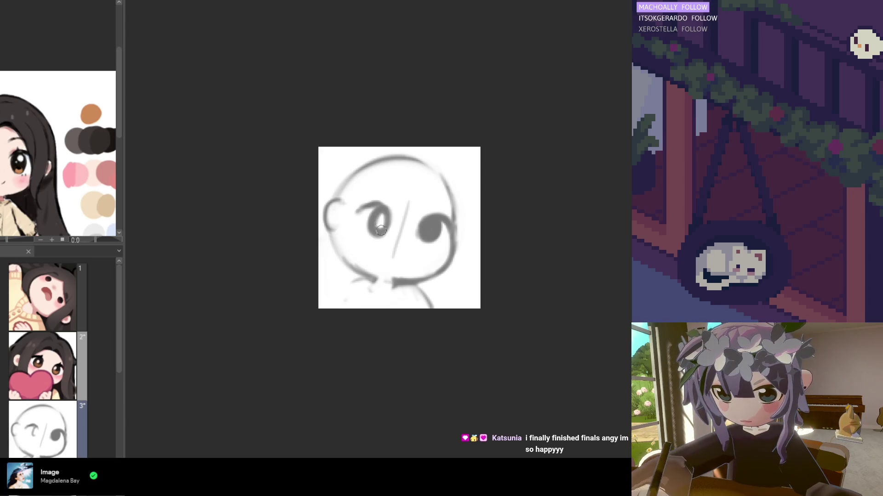
key("ctrl+z")
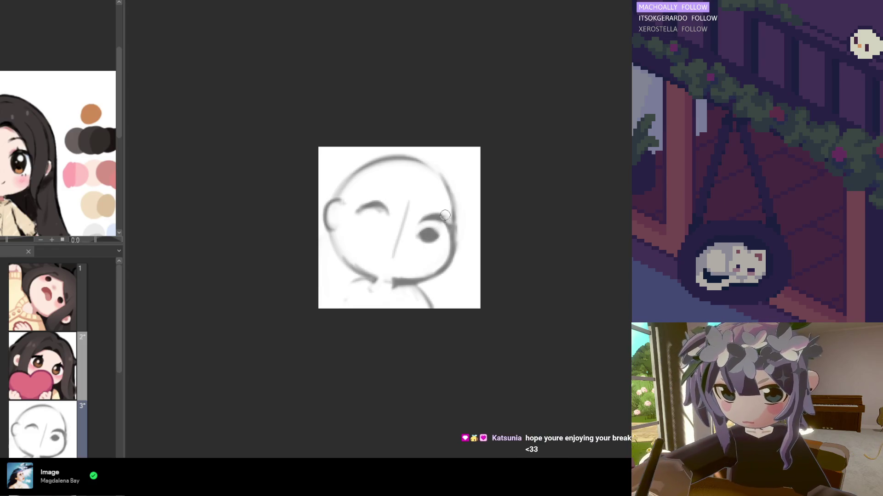
mouse_move(428, 221)
left_mouse_down()
mouse_move(428, 232)
mouse_move(431, 225)
mouse_move(439, 232)
mouse_move(428, 234)
left_mouse_up()
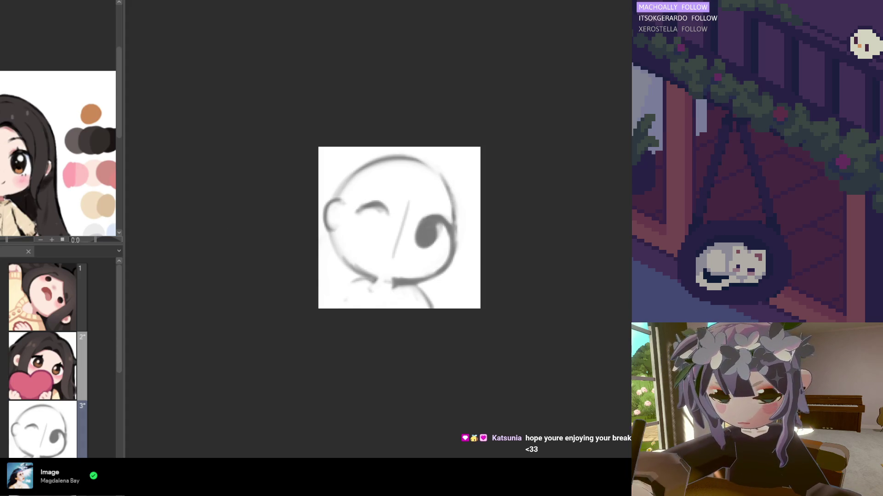
Step: Mirror the view and paint a solid left eye, a nose dot and a darker chin stroke
key("h")
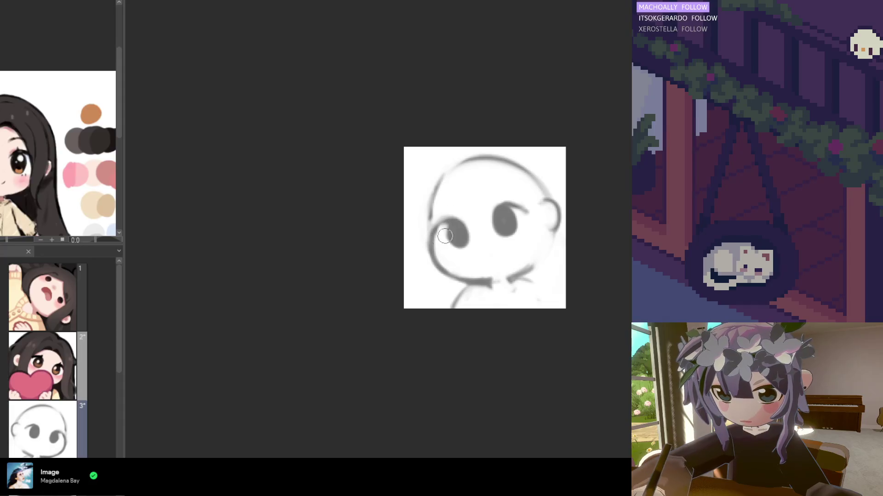
left_click_drag(443, 248, 455, 217)
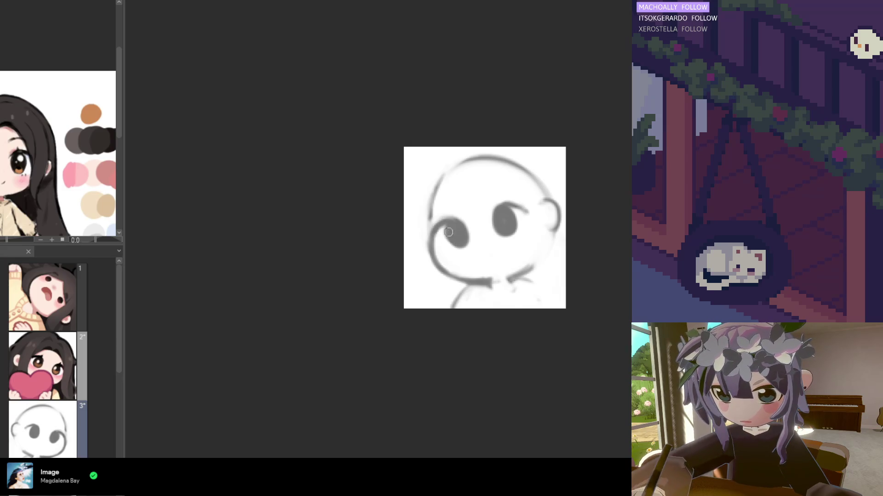
mouse_move(456, 242)
left_mouse_down()
mouse_move(473, 234)
mouse_move(445, 271)
mouse_move(484, 275)
left_mouse_up()
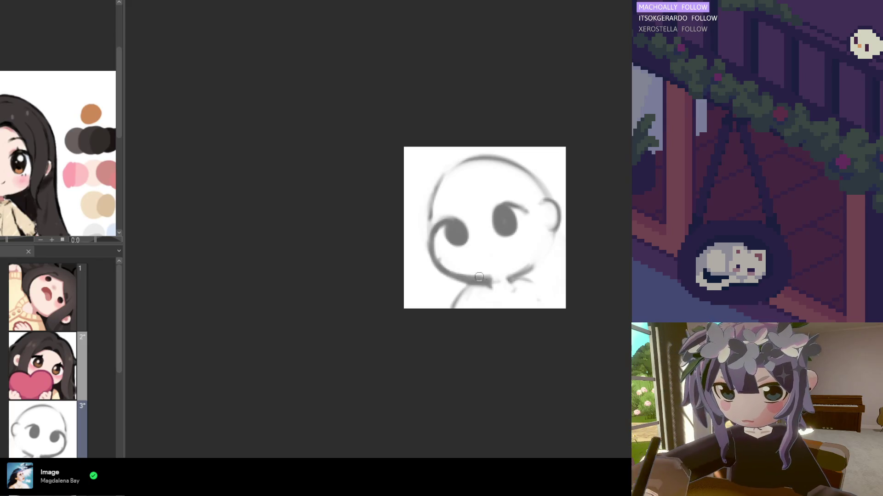
left_click(490, 263)
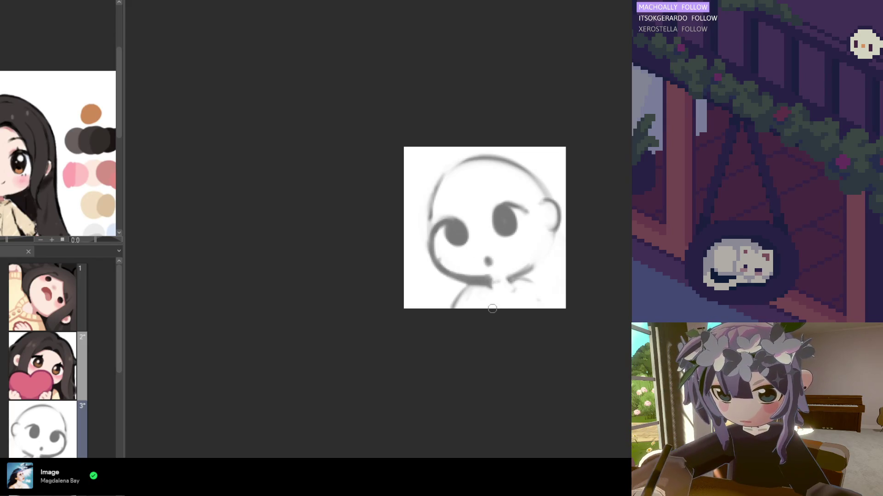
key("h")
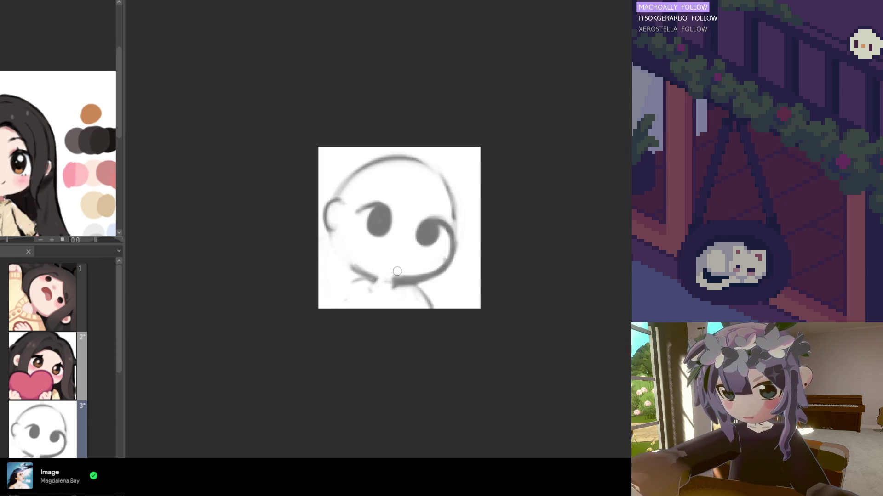
left_click_drag(381, 271, 348, 278)
key("h")
key("h")
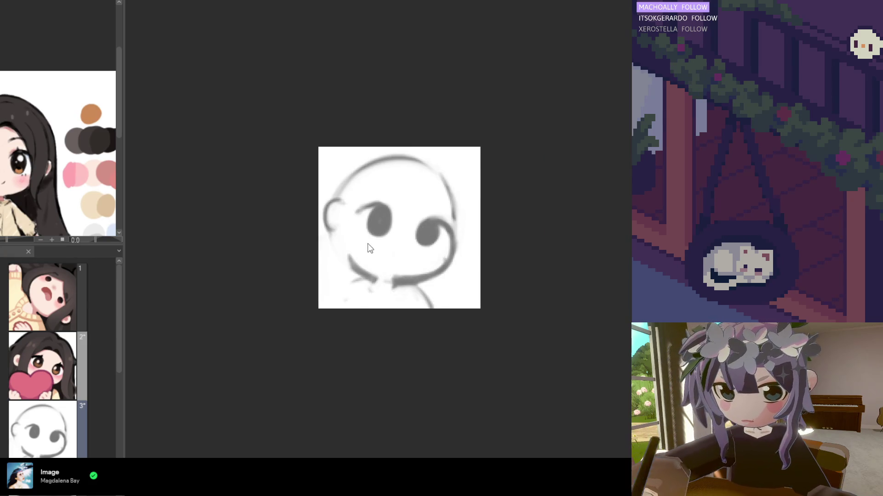
Step: Darken the left eye with a much bigger brush, then undo the broadened fill
mouse_move(368, 202)
left_mouse_down()
mouse_move(366, 225)
mouse_move(379, 221)
left_mouse_up()
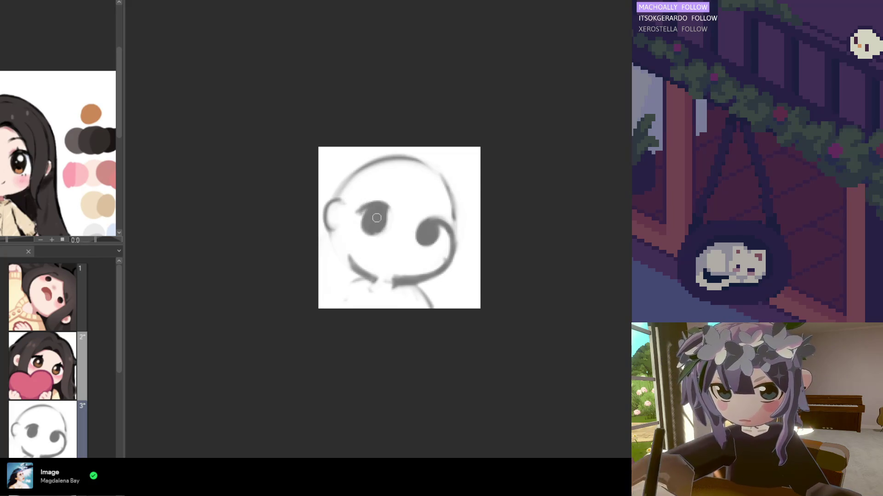
left_click_drag(377, 217, 391, 209)
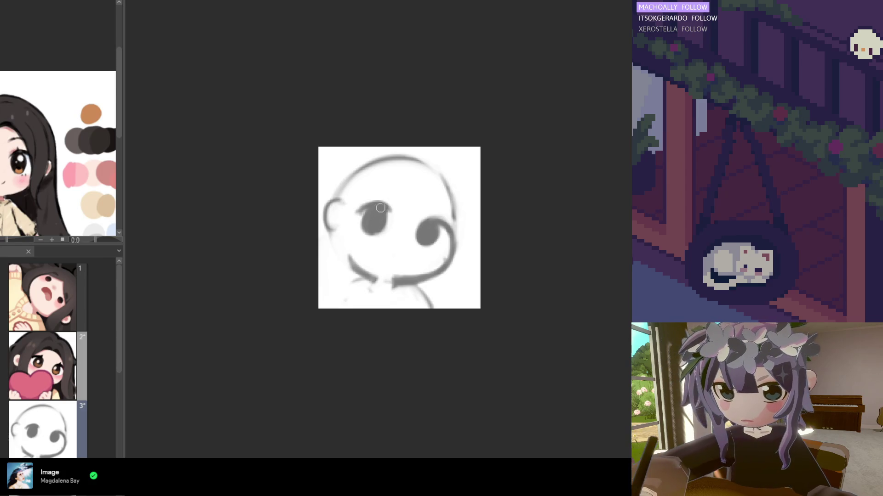
mouse_move(373, 208)
left_mouse_down()
mouse_move(375, 220)
mouse_move(359, 219)
mouse_move(363, 207)
left_mouse_up()
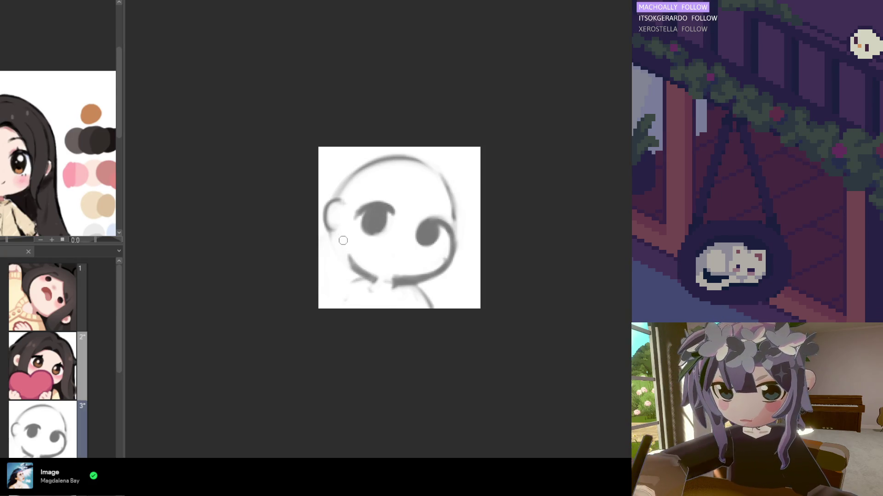
key("e")
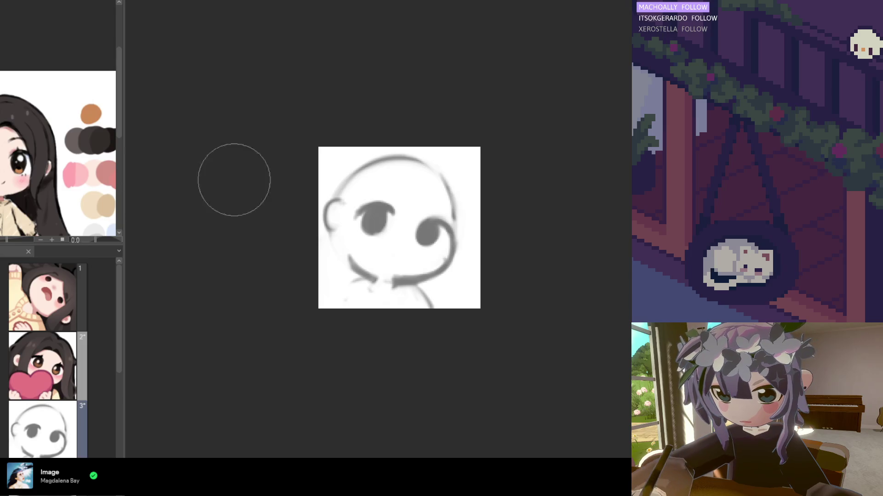
key("bracketright")
key("bracketright")
key("bracketright")
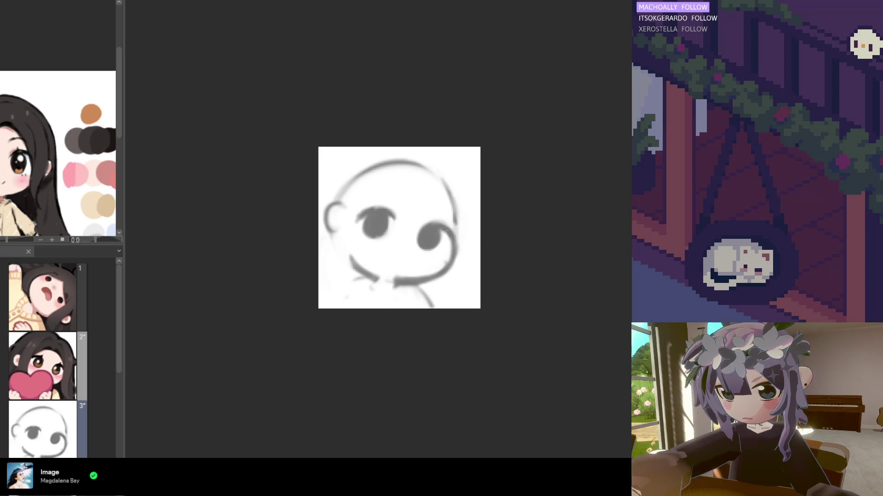
mouse_move(388, 215)
left_mouse_down()
mouse_move(368, 217)
mouse_move(365, 230)
mouse_move(387, 225)
left_mouse_up()
key("ctrl+z")
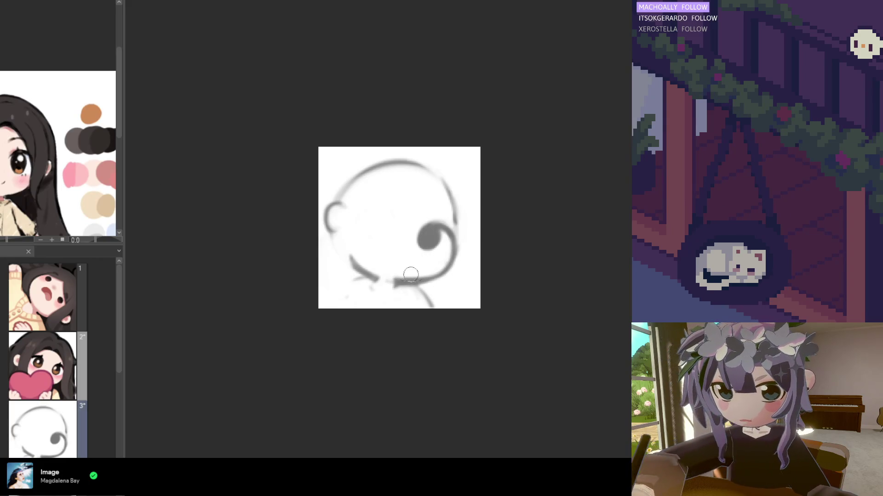
Step: Retrace the head outline's right and top right, then undo the retrace
left_click_drag(431, 177, 452, 232)
left_click_drag(430, 170, 449, 202)
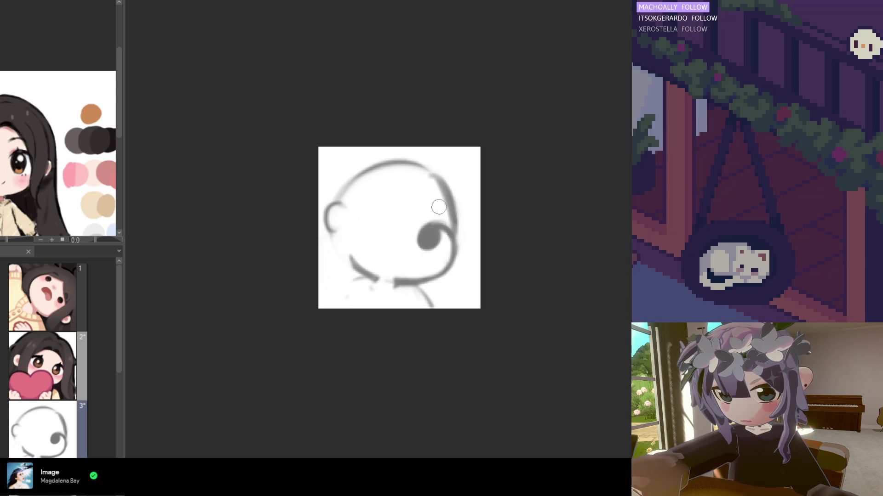
key("ctrl+z")
key("ctrl+z")
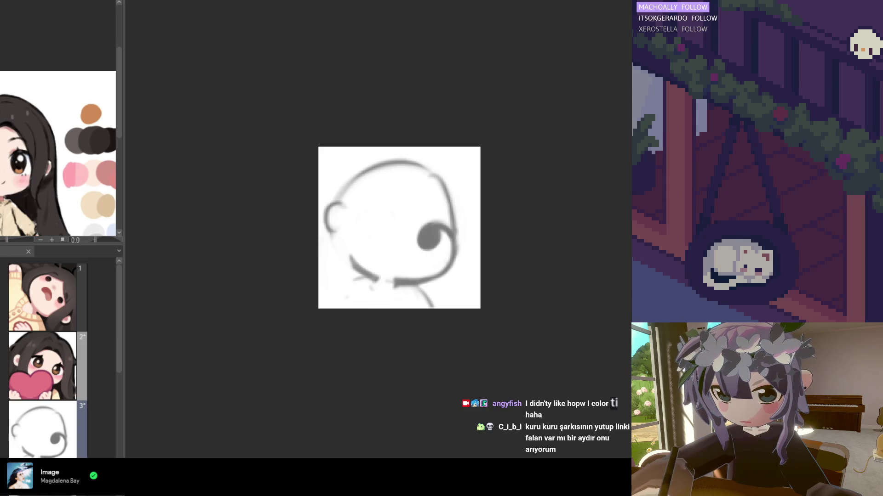
scroll(432, 228, "up", 4)
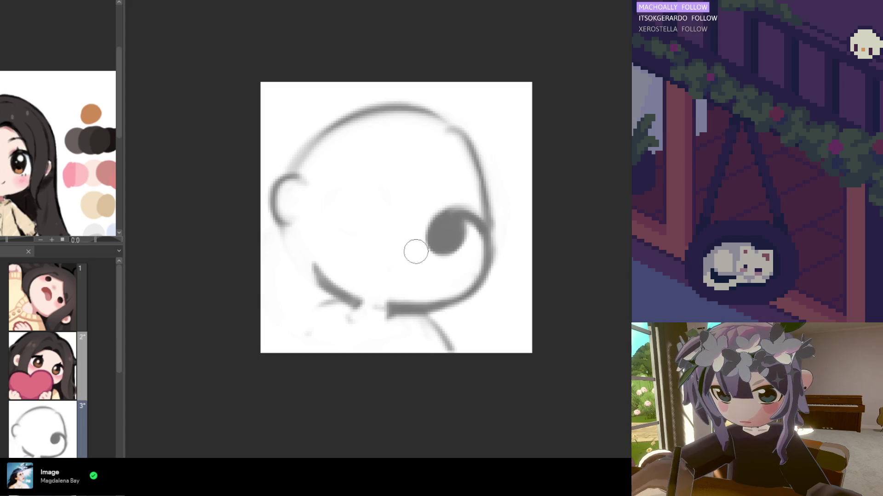
Step: Lighten the eye-to-chin stroke and draw a thin guide line down the face
scroll(416, 252, "up", 1)
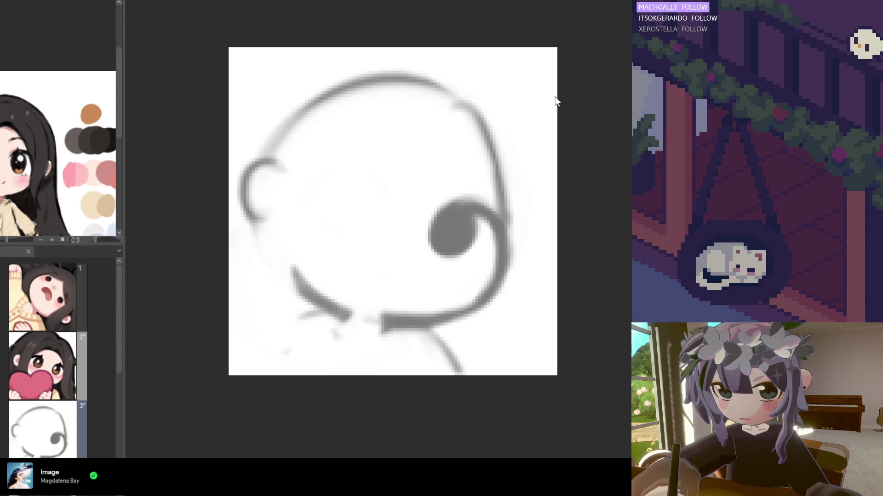
scroll(344, 250, "down", 2)
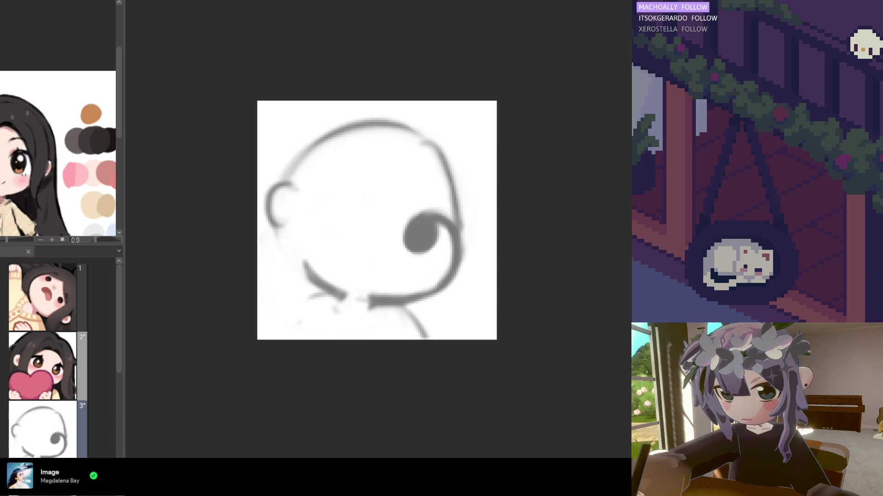
mouse_move(462, 235)
left_mouse_down()
mouse_move(457, 267)
mouse_move(431, 296)
left_mouse_up()
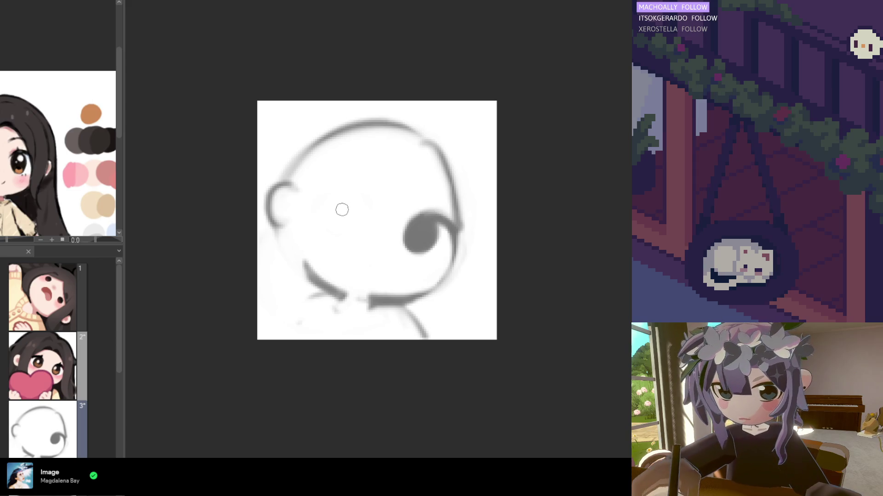
left_click_drag(329, 193, 316, 274)
left_click_drag(379, 155, 389, 154)
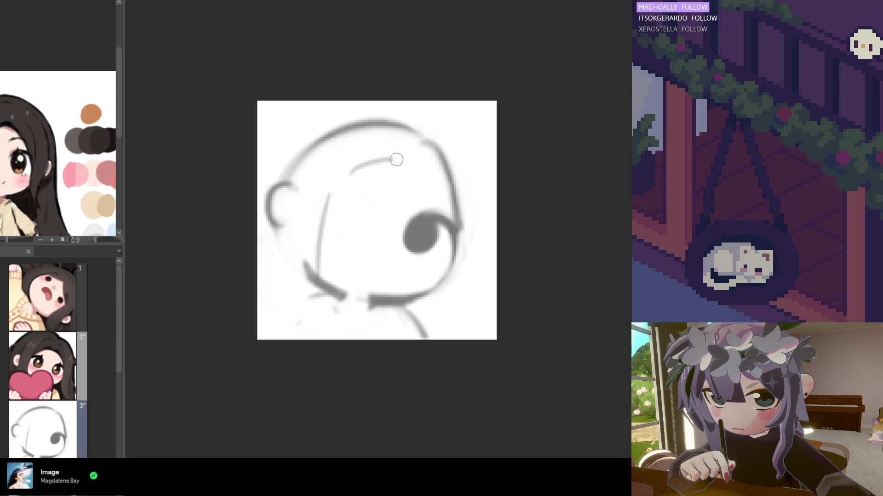
key("ctrl+z")
Step: Draw a hair strand from the head's top right curving down beside the eye
left_click_drag(415, 159, 433, 183)
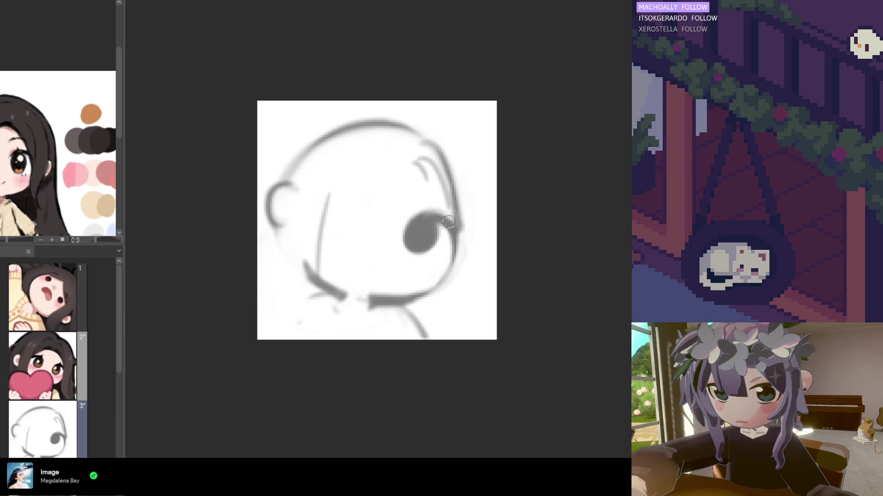
mouse_move(450, 230)
left_mouse_down()
mouse_move(442, 214)
mouse_move(453, 265)
left_mouse_up()
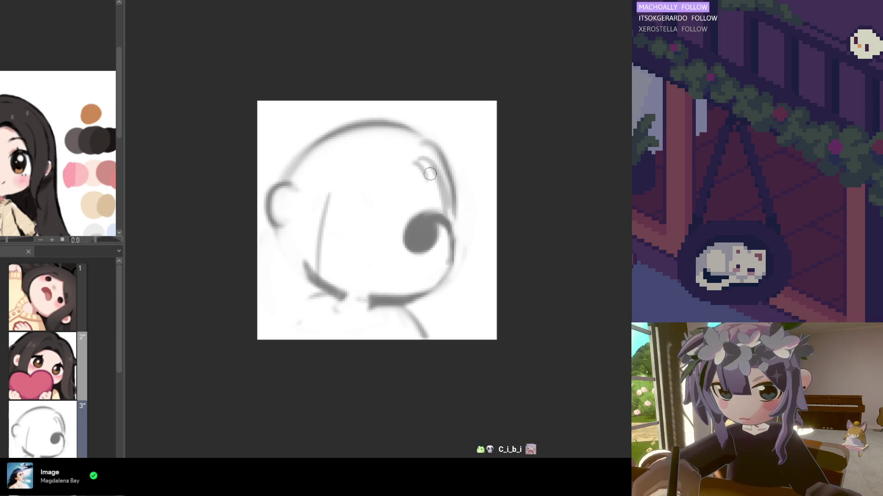
left_click_drag(416, 159, 438, 187)
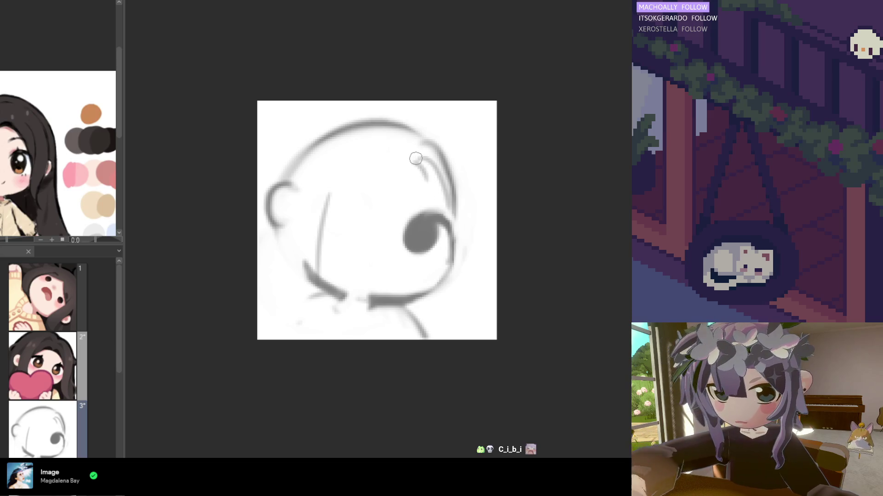
left_click_drag(418, 159, 448, 202)
left_click_drag(416, 158, 446, 214)
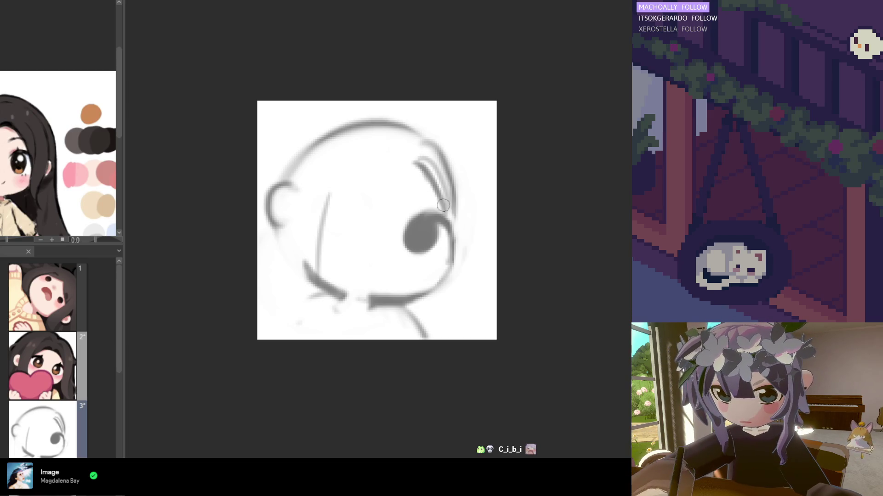
key("ctrl+z")
key("ctrl+z")
key("ctrl+z")
key("ctrl+z")
key("ctrl+z")
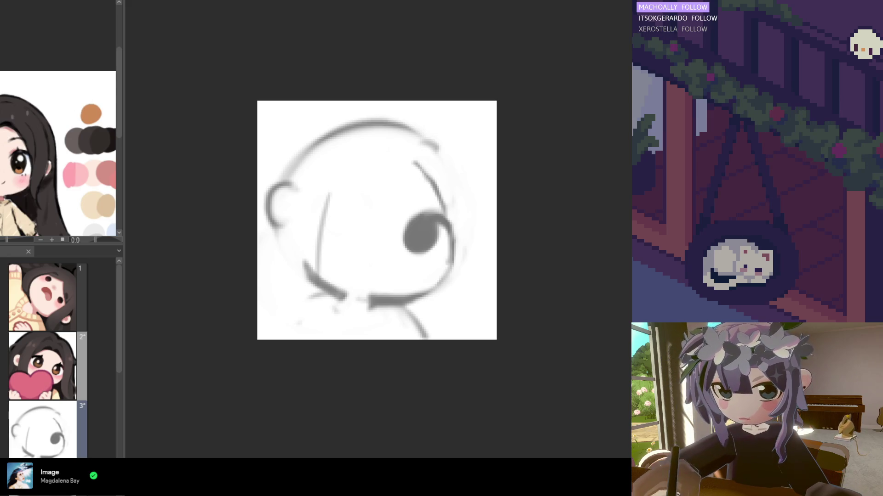
mouse_move(415, 162)
left_mouse_down()
mouse_move(375, 157)
mouse_move(333, 171)
left_mouse_up()
Step: Sketch the bangs down the face's left side and a long strand right of the eye
mouse_move(383, 153)
left_mouse_down()
mouse_move(334, 187)
mouse_move(319, 225)
left_mouse_up()
key("ctrl+z")
mouse_move(399, 158)
left_mouse_down()
mouse_move(362, 161)
mouse_move(424, 165)
mouse_move(450, 248)
left_mouse_up()
key("ctrl+z")
left_click_drag(442, 209, 447, 256)
key("ctrl+z")
left_click_drag(455, 181, 449, 276)
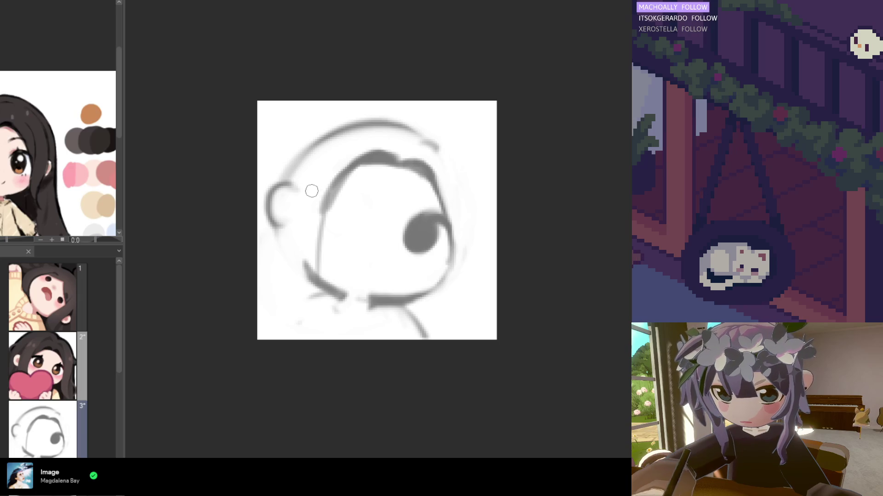
Step: Redraw the fringe hairline across the top of the face after discarding trial strokes
key("ctrl+z")
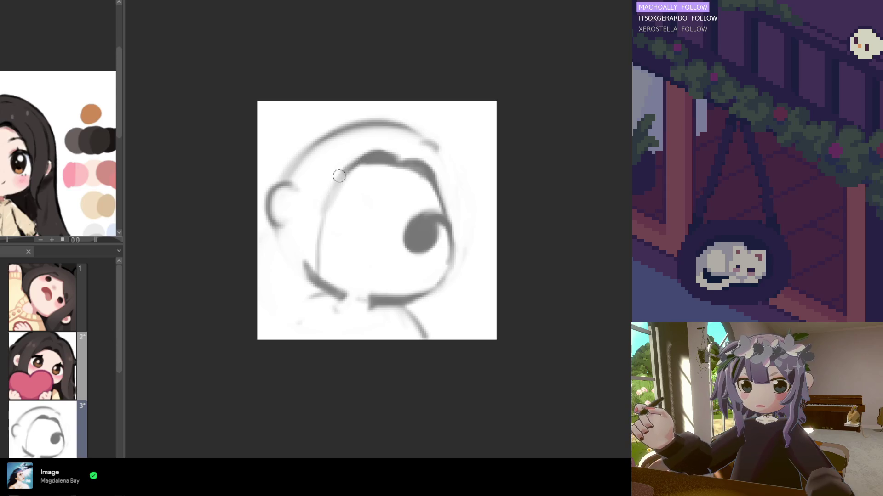
left_click_drag(364, 163, 331, 210)
key("ctrl+z")
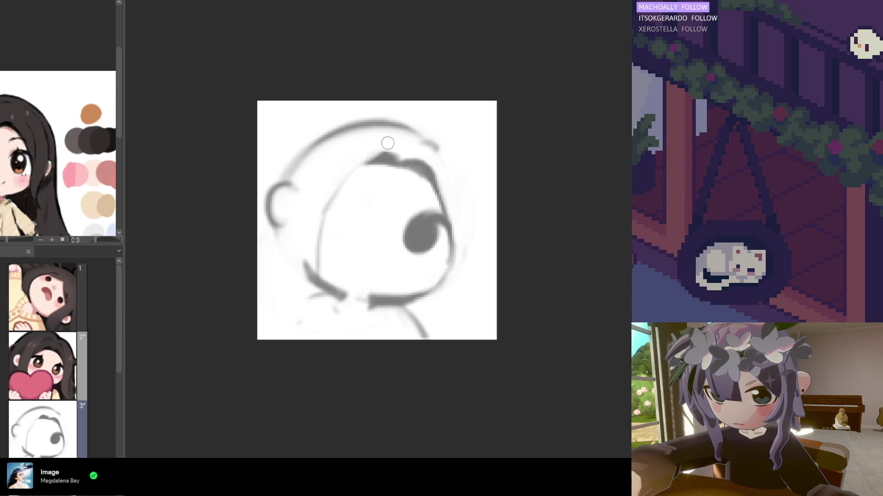
key("ctrl+z")
key("ctrl+z")
key("ctrl+y")
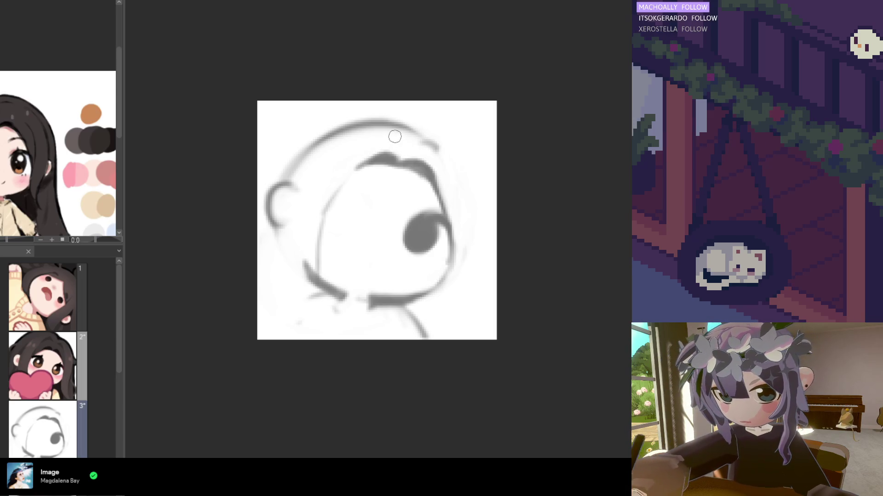
left_click_drag(402, 143, 384, 134)
key("ctrl+z")
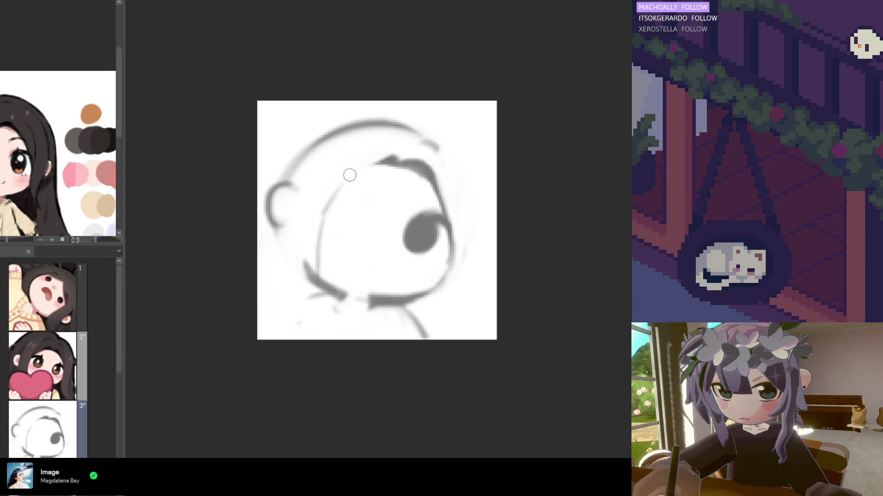
key("ctrl+z")
left_click_drag(385, 159, 327, 194)
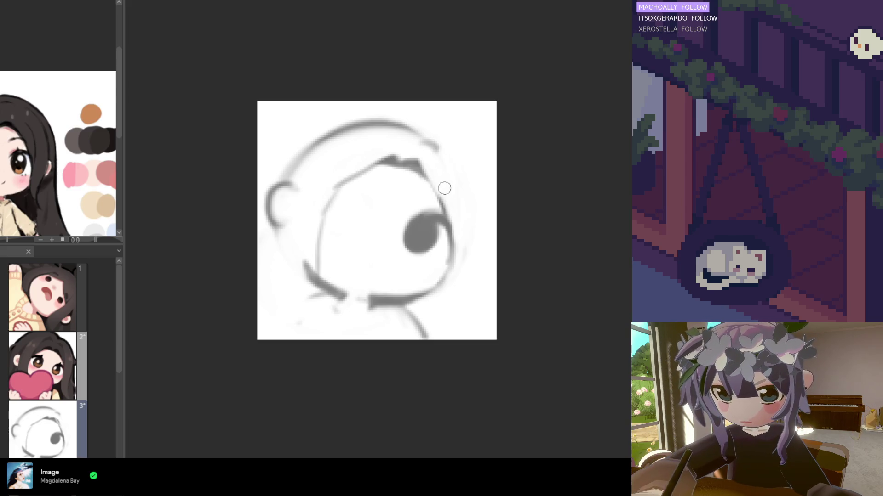
scroll(431, 151, "down", 3)
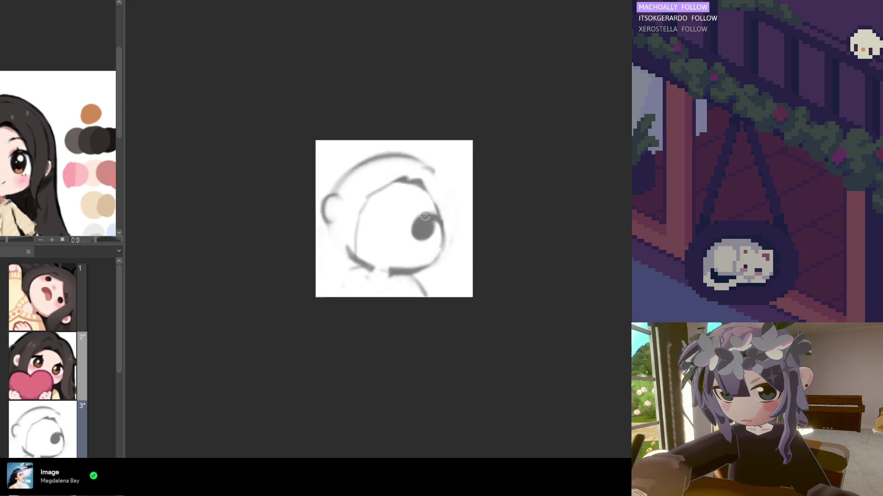
Step: Strengthen the right ear and head outline and trace hair down the right side
scroll(134, 68, "up", 1)
scroll(60, 157, "down", 1)
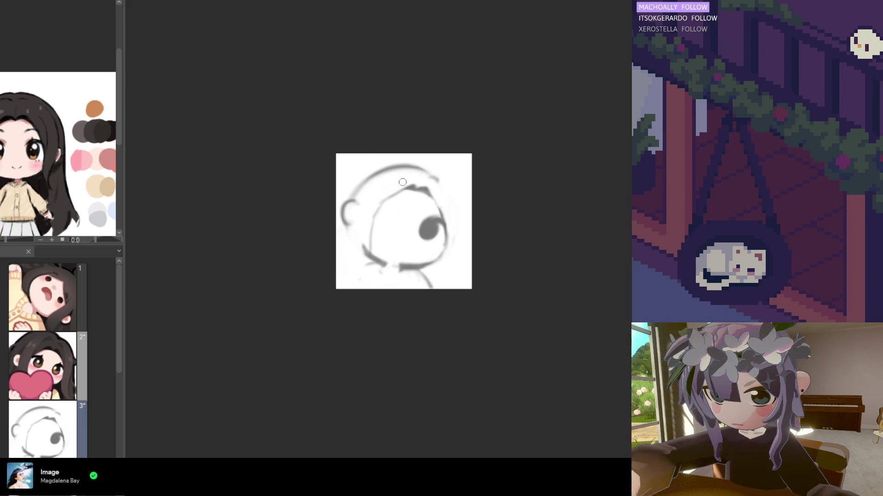
left_click_drag(395, 182, 409, 173)
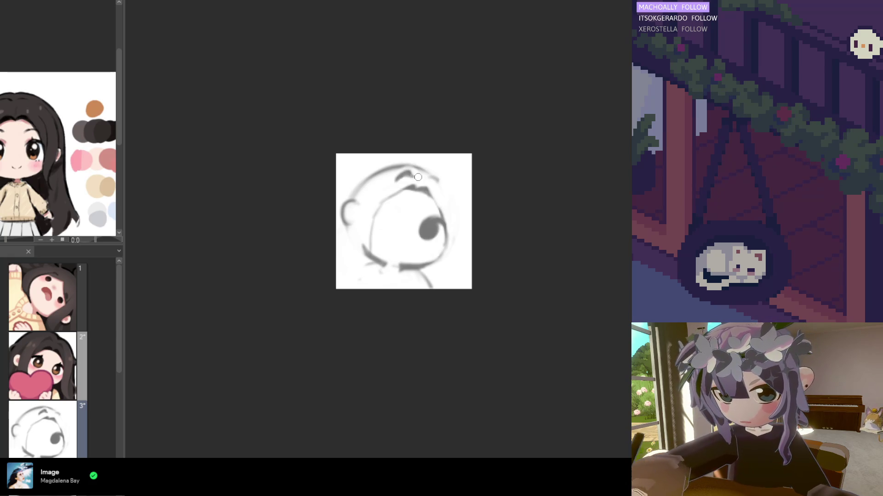
mouse_move(430, 188)
left_mouse_down()
mouse_move(437, 180)
mouse_move(432, 187)
left_mouse_up()
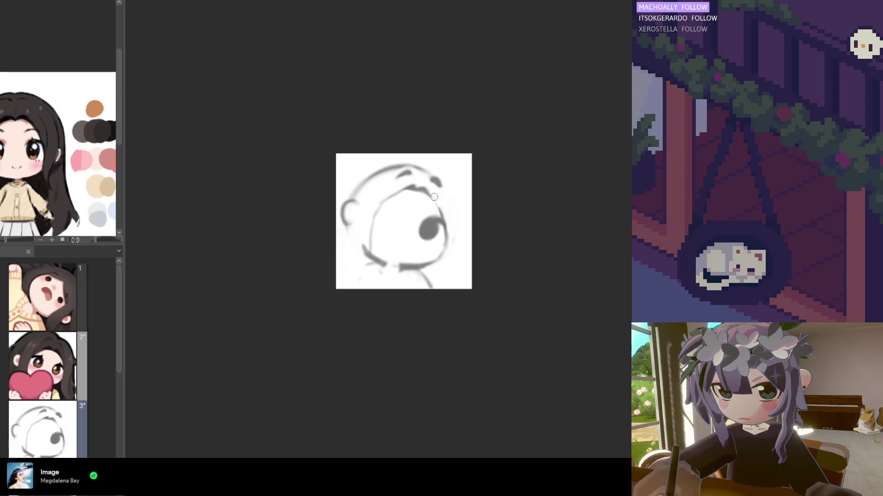
mouse_move(440, 182)
left_mouse_down()
mouse_move(441, 190)
mouse_move(434, 182)
left_mouse_up()
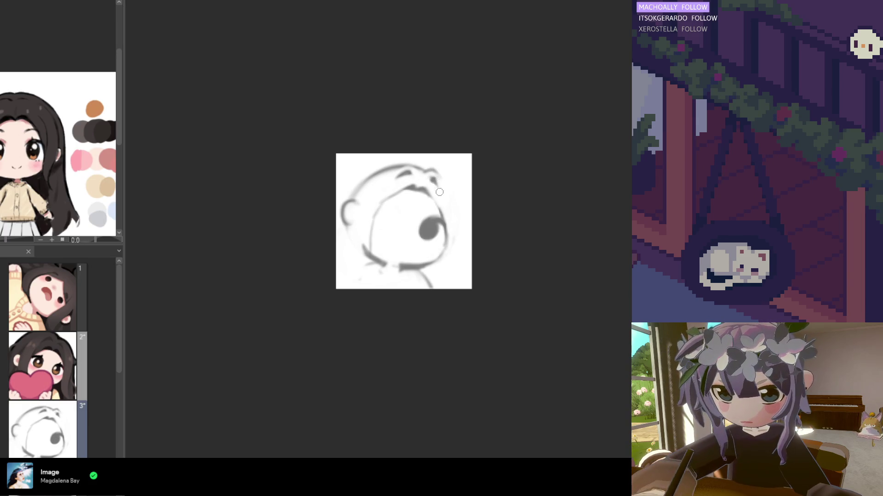
mouse_move(419, 180)
left_mouse_down()
mouse_move(441, 190)
mouse_move(435, 186)
mouse_move(452, 225)
left_mouse_up()
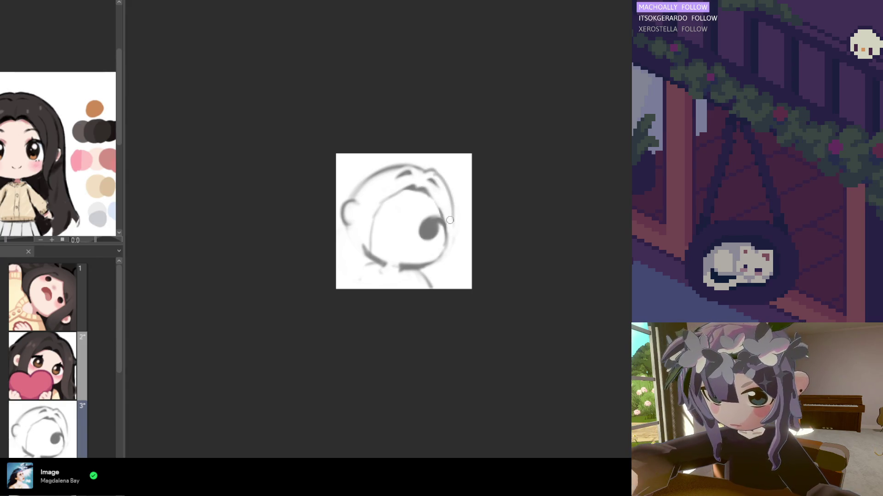
left_click_drag(432, 170, 453, 200)
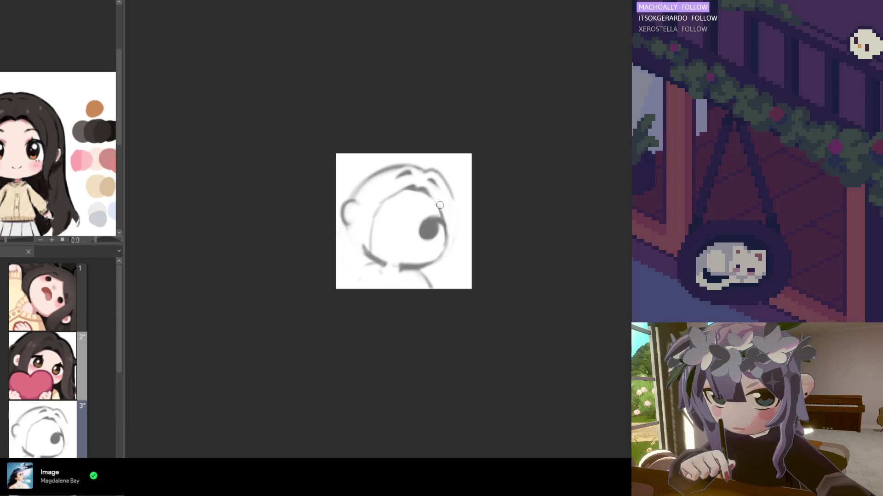
left_click_drag(451, 196, 458, 249)
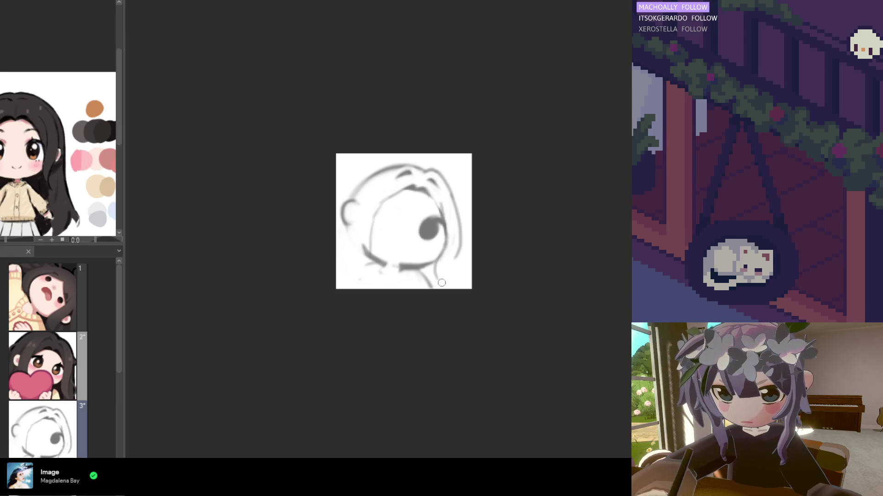
mouse_move(441, 251)
left_mouse_down()
mouse_move(435, 285)
mouse_move(448, 277)
left_mouse_up()
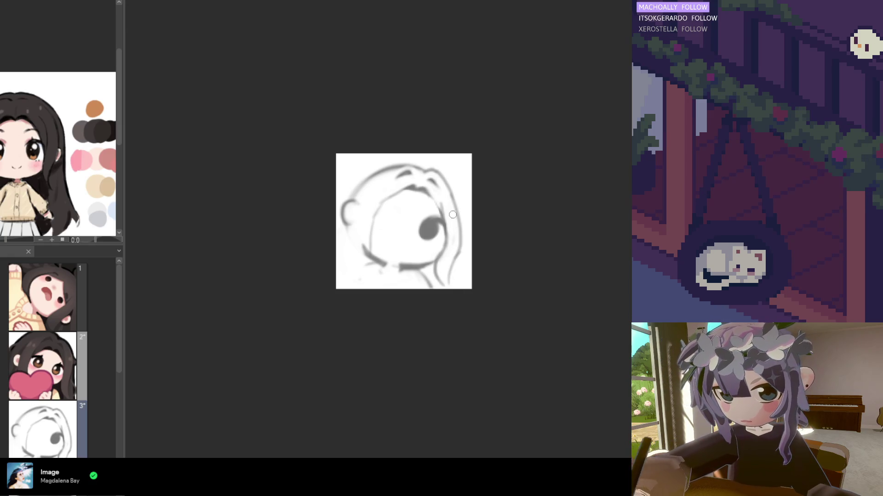
key("ctrl+z")
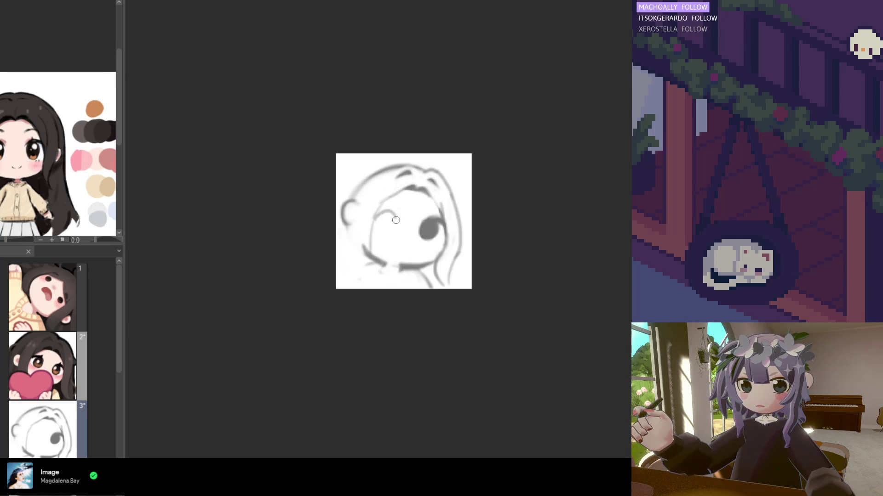
Step: Sketch the second eye as a dark oval, mirroring the view to check symmetry
left_click_drag(381, 214, 396, 213)
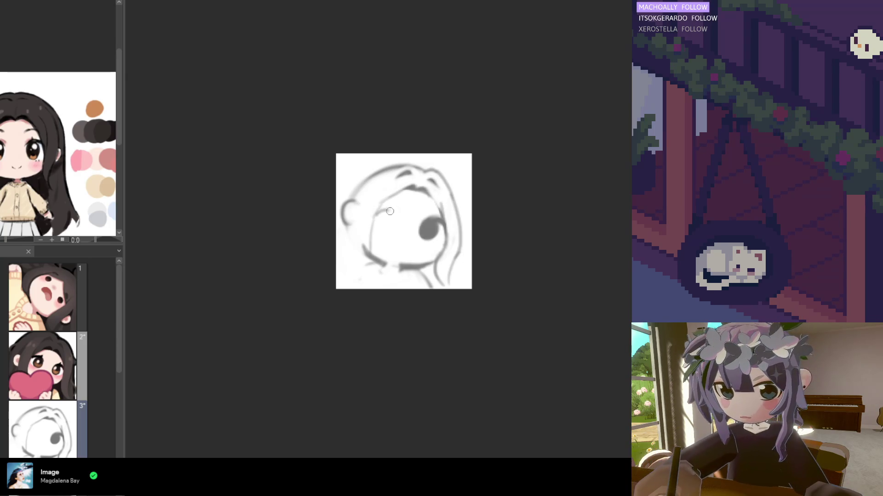
mouse_move(374, 222)
left_mouse_down()
mouse_move(395, 212)
mouse_move(385, 226)
mouse_move(390, 221)
left_mouse_up()
key("ctrl+z")
key("ctrl+z")
key("ctrl+z")
key("ctrl+z")
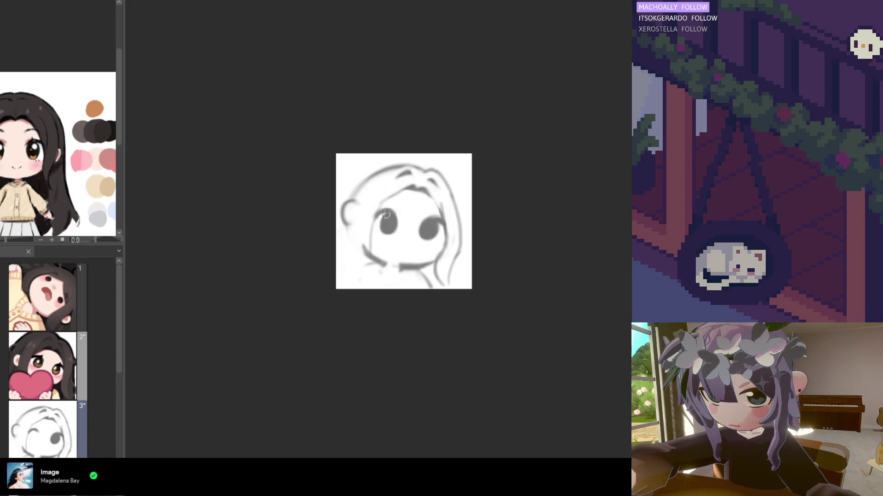
key("h")
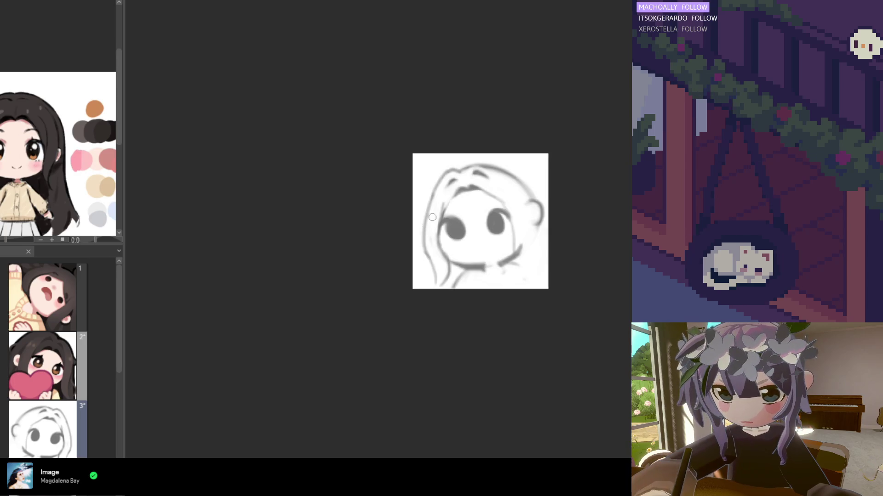
key("h")
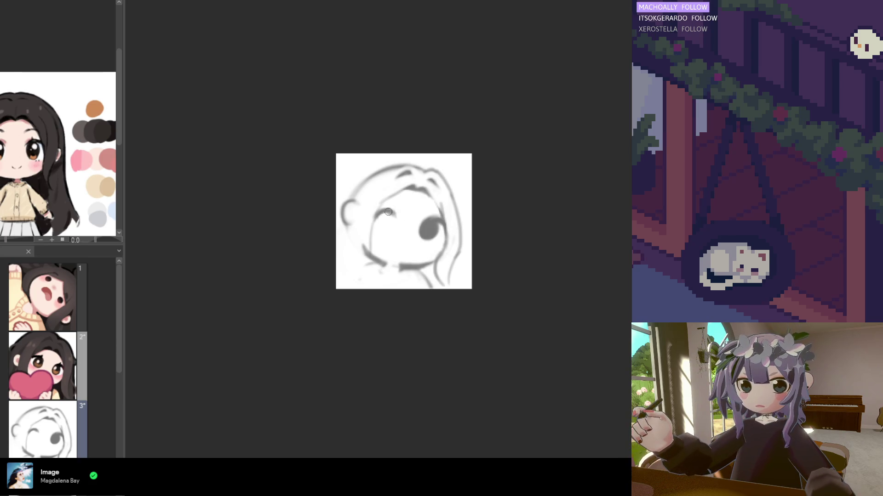
mouse_move(390, 212)
left_mouse_down()
mouse_move(382, 220)
mouse_move(395, 230)
mouse_move(393, 219)
left_mouse_up()
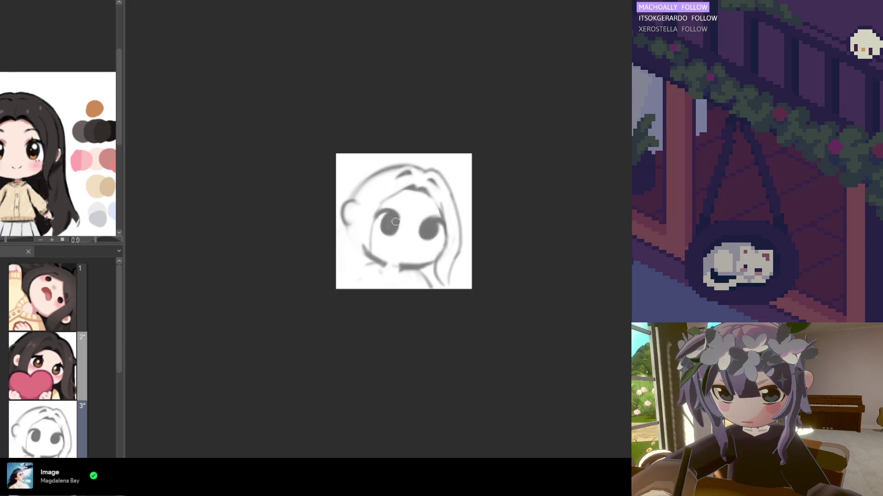
key("h")
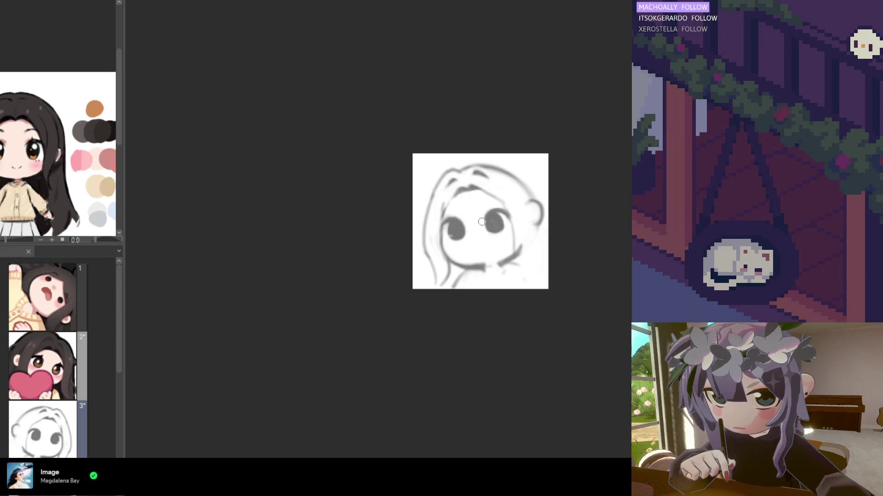
Step: In the mirrored view, sketch a rough heart over the lower face, then flip back
key("h")
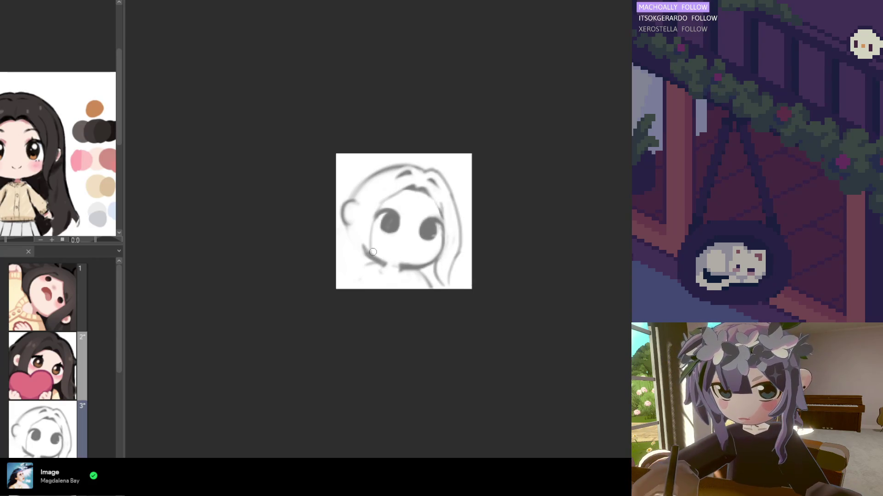
mouse_move(353, 243)
left_mouse_down()
mouse_move(345, 289)
mouse_move(354, 244)
mouse_move(418, 271)
left_mouse_up()
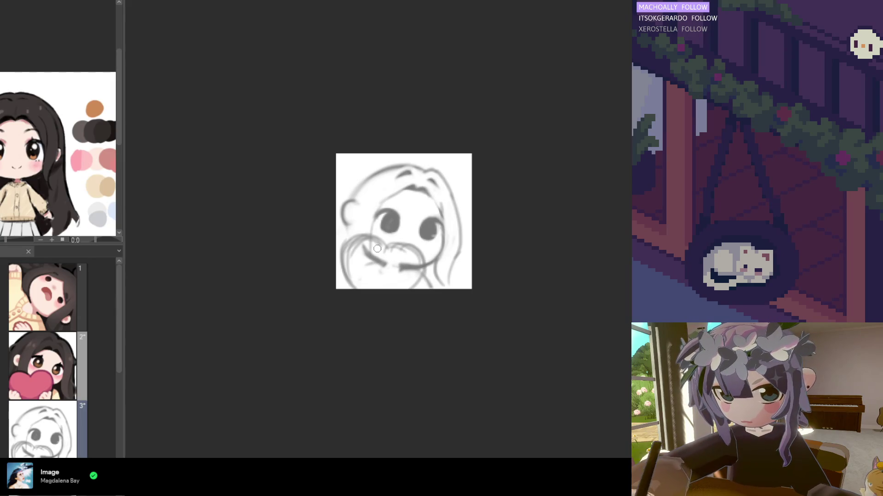
mouse_move(376, 245)
left_mouse_down()
mouse_move(343, 241)
mouse_move(345, 256)
left_mouse_up()
key("ctrl+z")
key("ctrl+z")
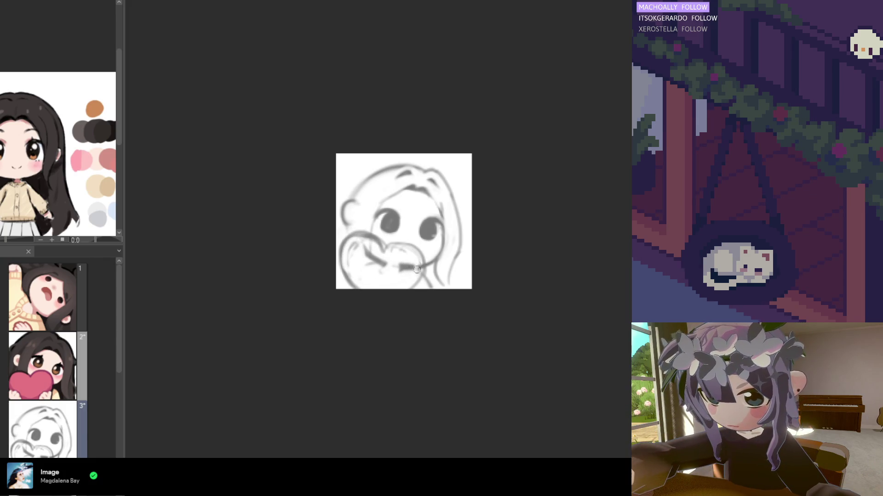
key("h")
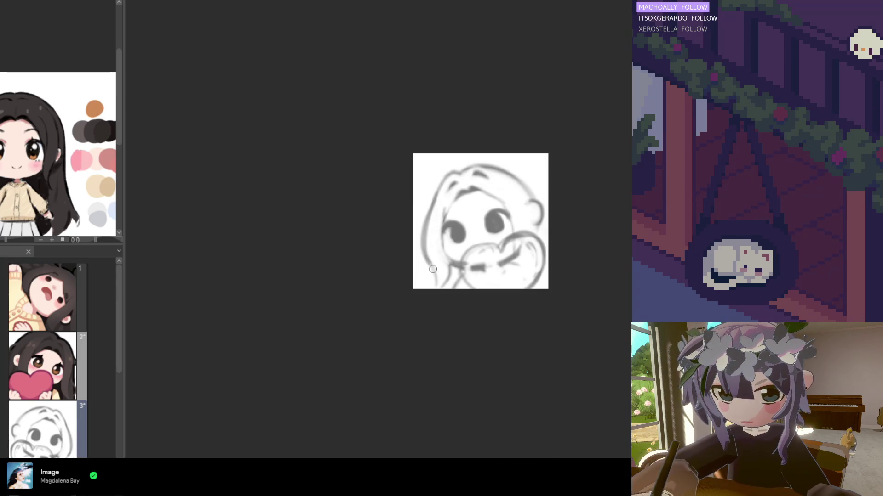
Step: Redraw the left hair edge from the crown down to the bottom
key("ctrl+z")
left_click_drag(444, 173, 426, 235)
key("ctrl+z")
key("ctrl+z")
left_click_drag(445, 174, 427, 238)
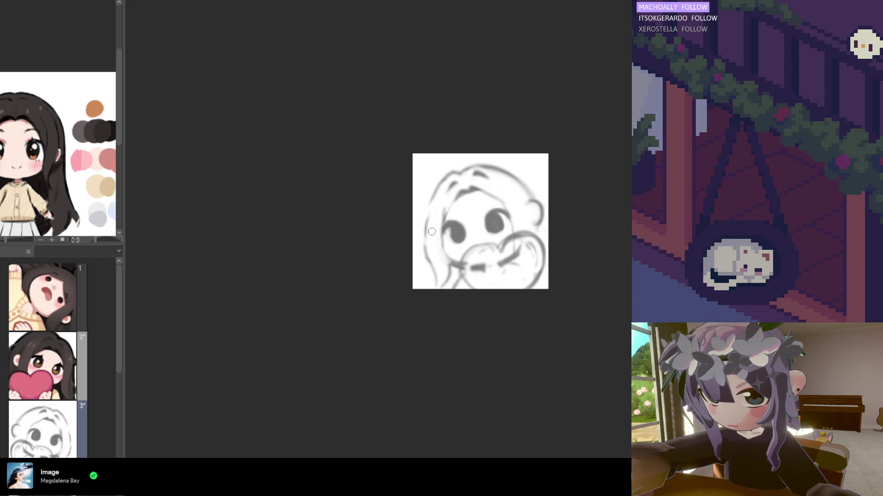
left_click_drag(423, 216, 419, 244)
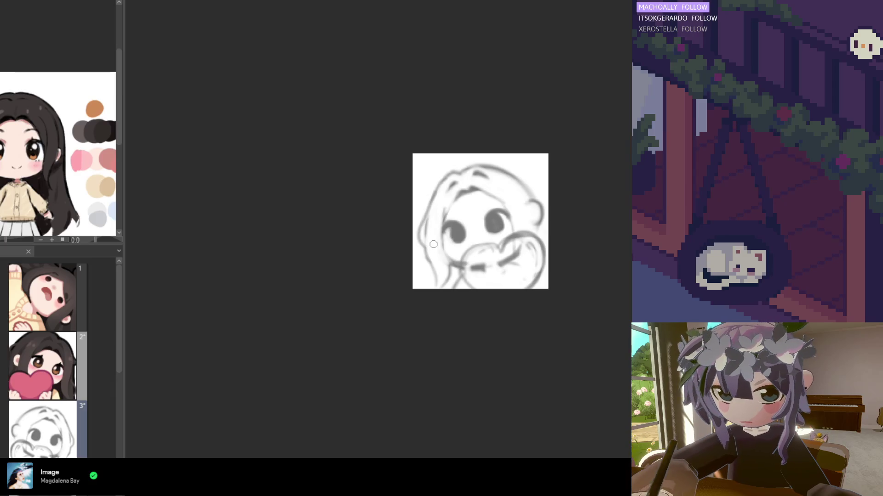
key("ctrl+z")
left_click_drag(434, 188, 420, 246)
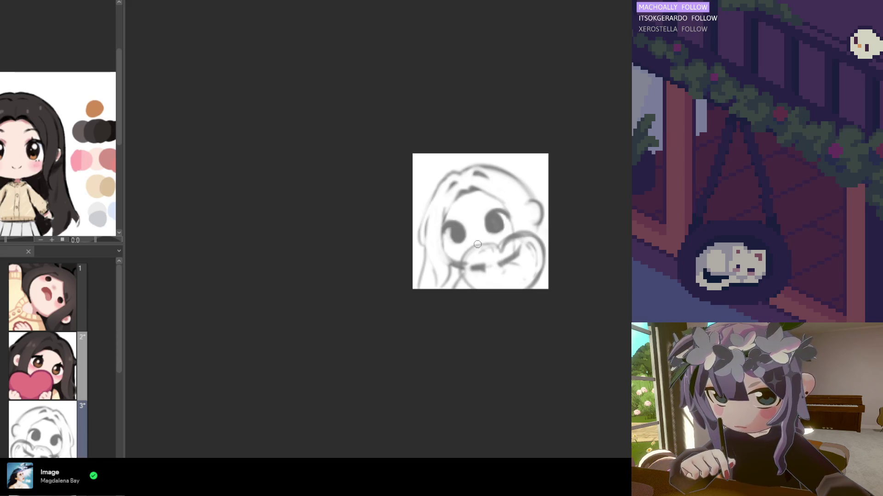
Step: Clean up the heart into a darker, tidier outline
left_click_drag(478, 245, 477, 291)
left_click_drag(477, 246, 475, 294)
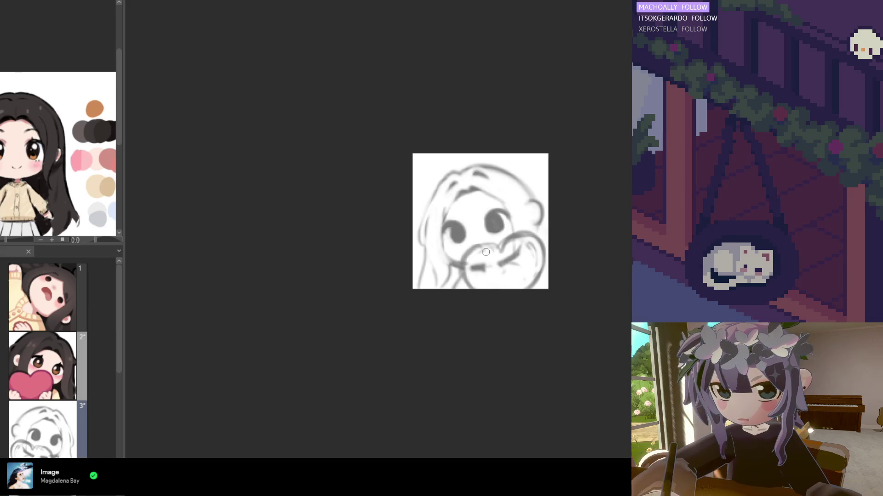
mouse_move(495, 251)
left_mouse_down()
mouse_move(471, 243)
mouse_move(470, 286)
left_mouse_up()
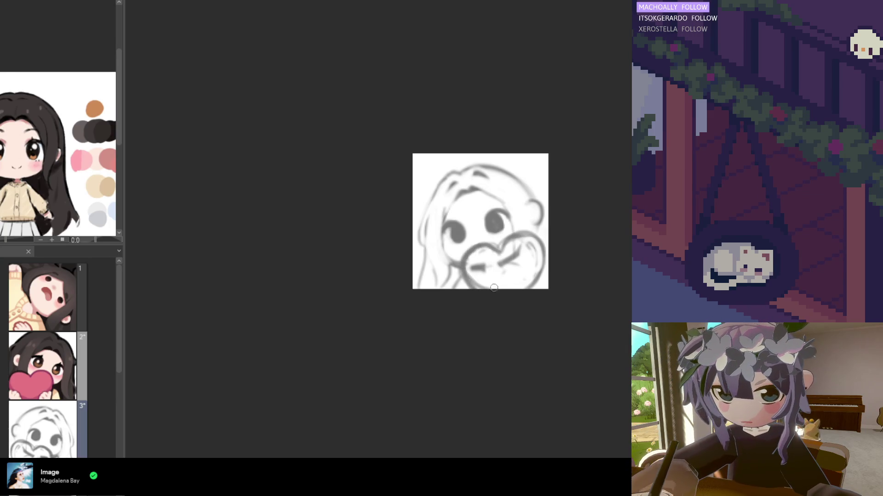
left_click_drag(472, 253, 490, 276)
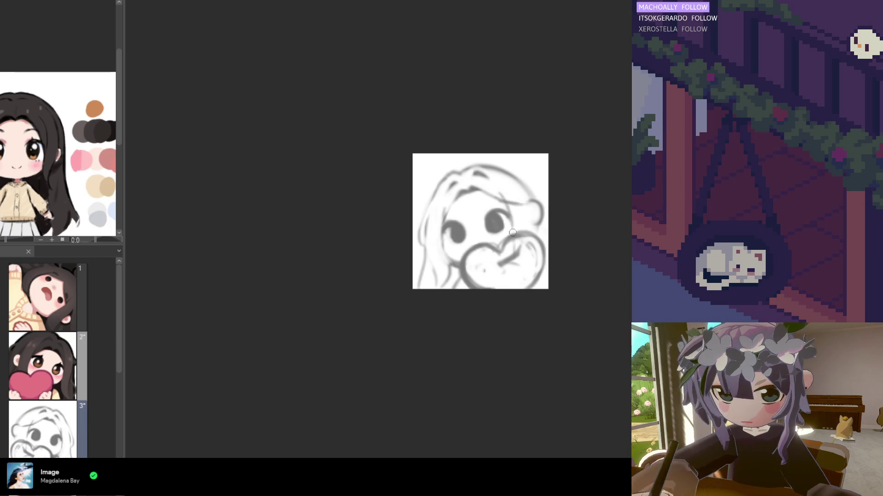
Step: Rework the top-right hair outline, a strand beside the right eye, and the right ear
left_click_drag(505, 193, 516, 237)
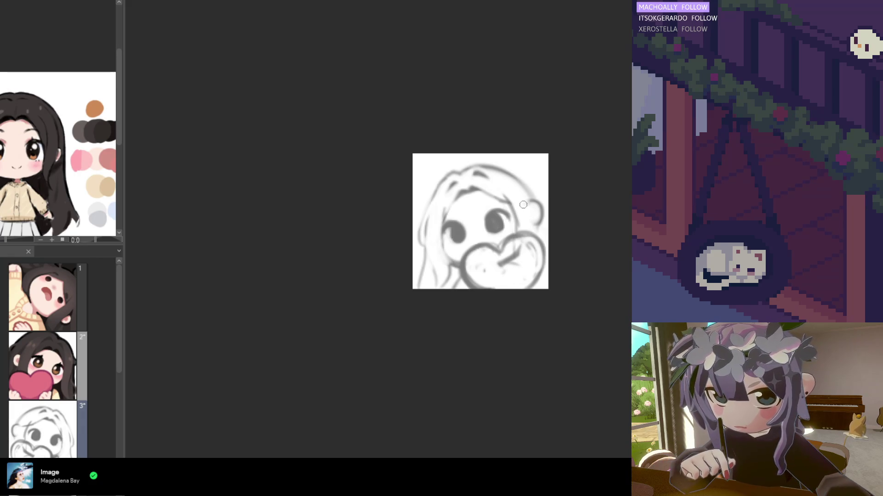
mouse_move(476, 161)
left_mouse_down()
mouse_move(460, 175)
mouse_move(475, 165)
mouse_move(515, 189)
mouse_move(467, 180)
mouse_move(514, 185)
left_mouse_up()
mouse_move(485, 156)
left_mouse_down()
mouse_move(459, 177)
mouse_move(512, 184)
left_mouse_up()
key("ctrl+z")
mouse_move(478, 160)
left_mouse_down()
mouse_move(509, 182)
mouse_move(487, 162)
left_mouse_up()
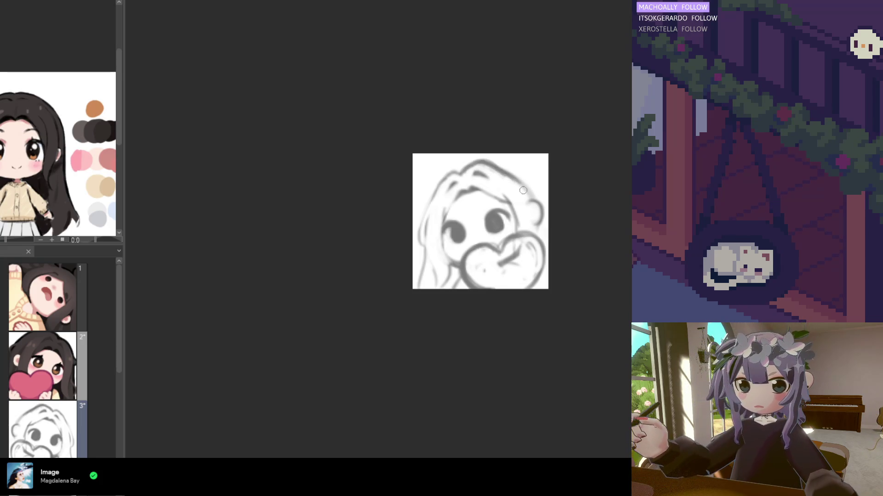
key("ctrl+z")
key("ctrl+z")
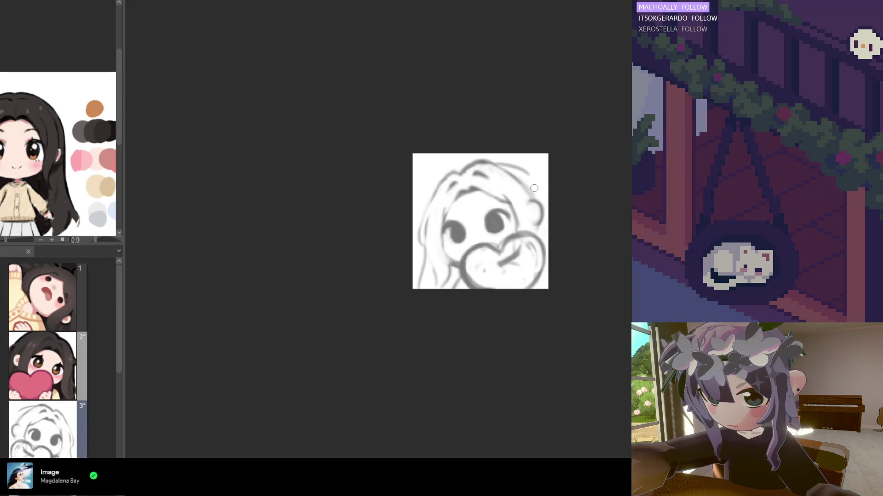
left_click_drag(496, 163, 548, 216)
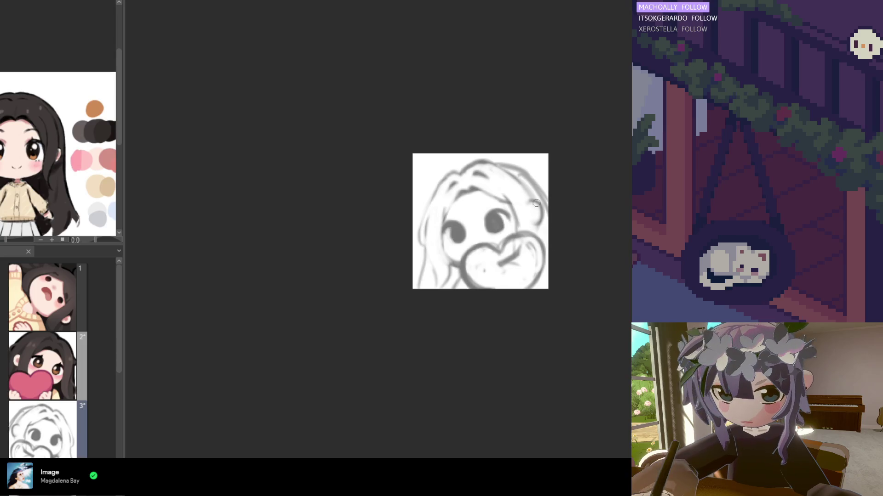
left_click_drag(521, 170, 548, 205)
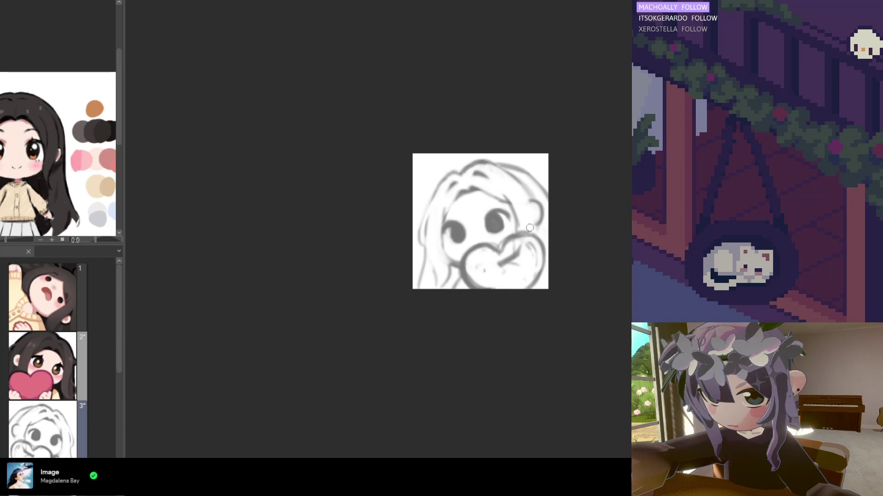
mouse_move(528, 194)
left_mouse_down()
mouse_move(534, 241)
mouse_move(504, 264)
mouse_move(537, 247)
mouse_move(540, 276)
mouse_move(540, 265)
left_mouse_up()
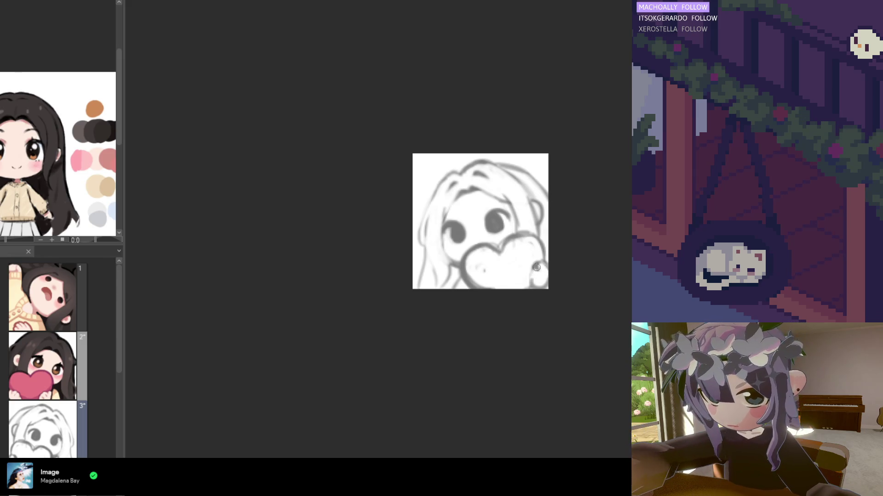
Step: Draw a curved line on the heart's right lobe and mirror the view again
left_click_drag(539, 273, 532, 287)
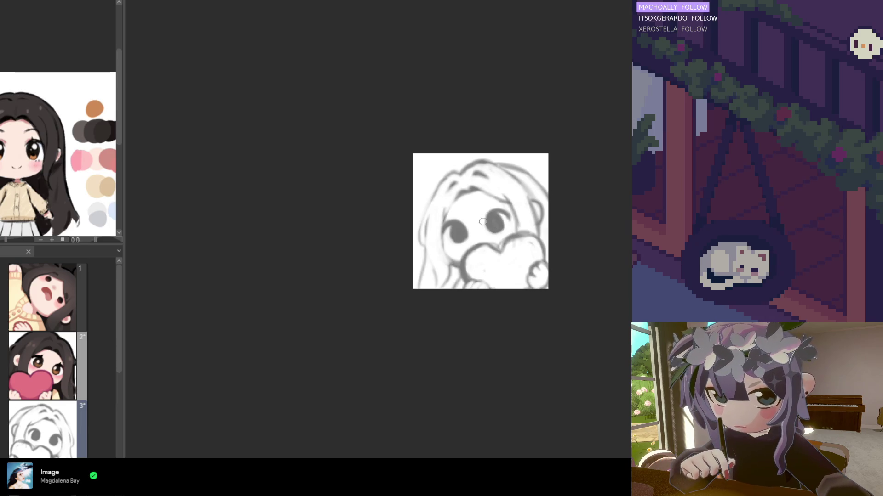
key("h")
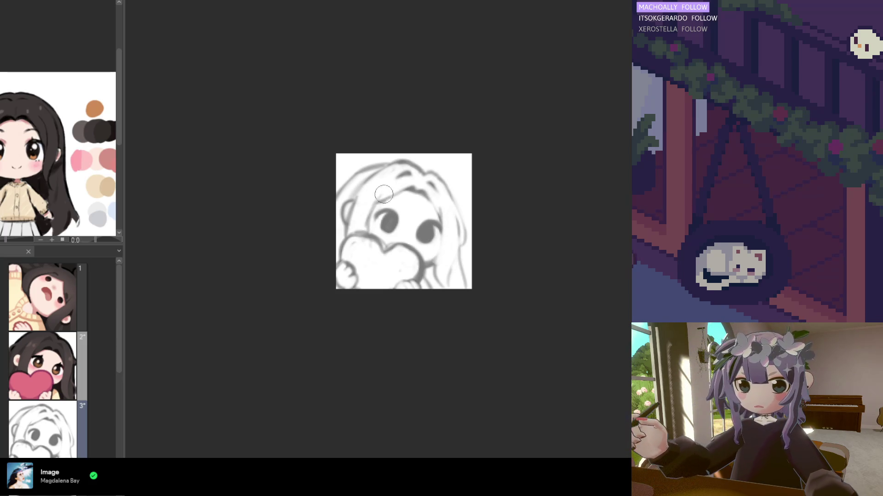
Step: Erase the dark left eye and redraw it as a fresh oval outline
mouse_move(383, 197)
left_mouse_down()
mouse_move(385, 208)
mouse_move(394, 203)
mouse_move(387, 215)
left_mouse_up()
key("ctrl+z")
key("ctrl+z")
key("ctrl+z")
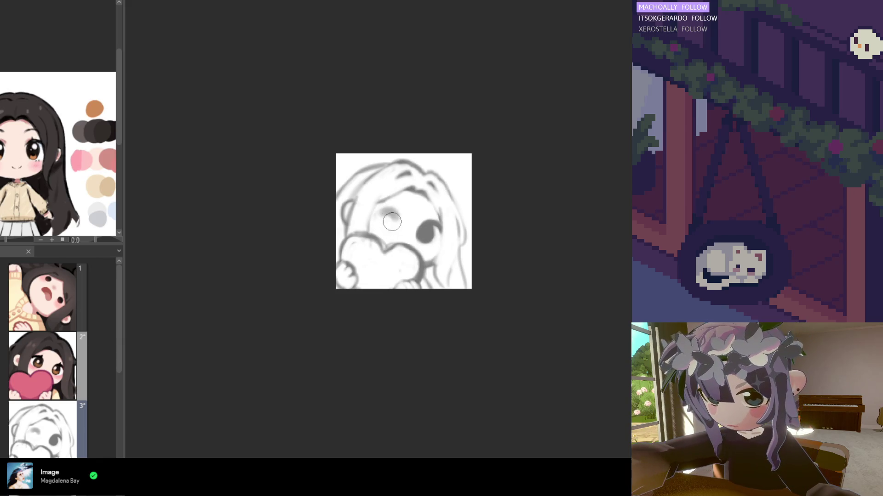
key("ctrl+y")
key("ctrl+y")
key("ctrl+y")
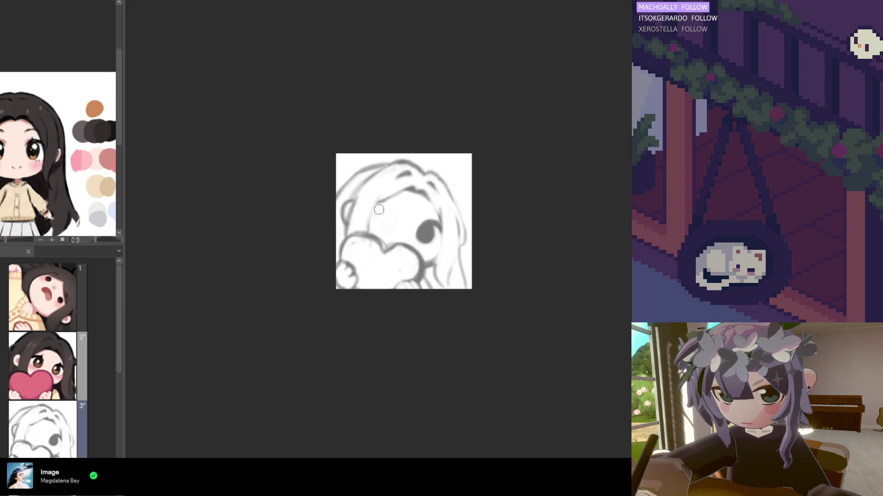
mouse_move(391, 205)
left_mouse_down()
mouse_move(390, 229)
mouse_move(394, 217)
left_mouse_up()
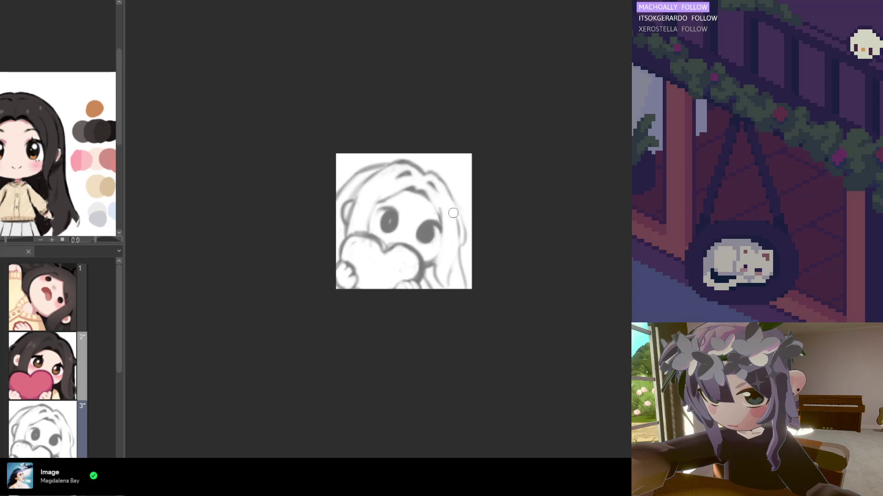
Step: Sample the sketch's grey and paint it into the left eye to darken it
scroll(425, 211, "down", 3)
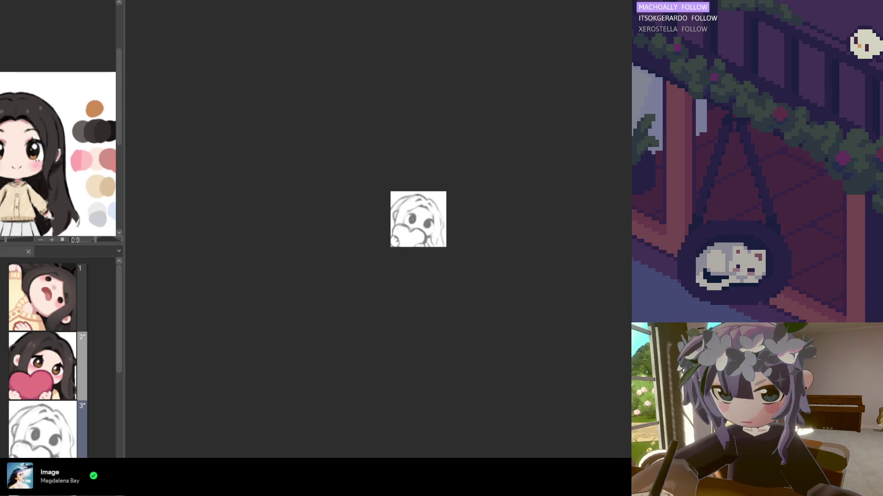
scroll(410, 220, "up", 3)
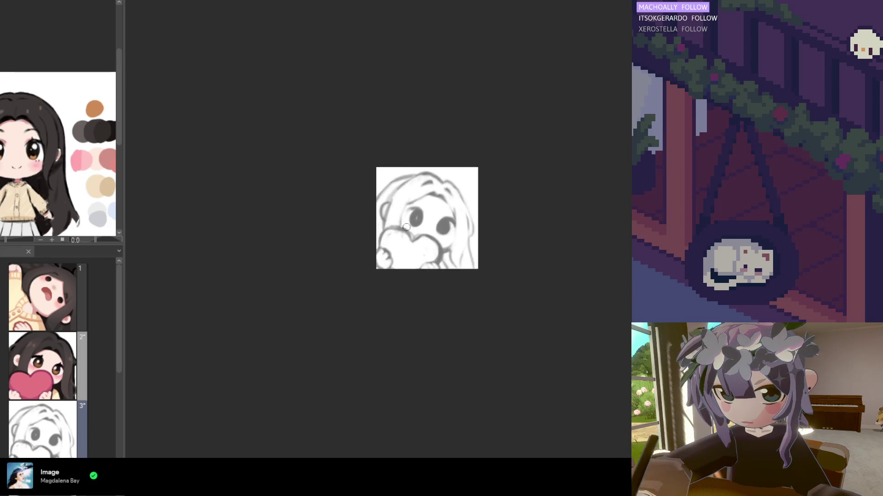
scroll(412, 219, "up", 1)
left_click(429, 202, "alt")
left_click_drag(419, 215, 411, 228)
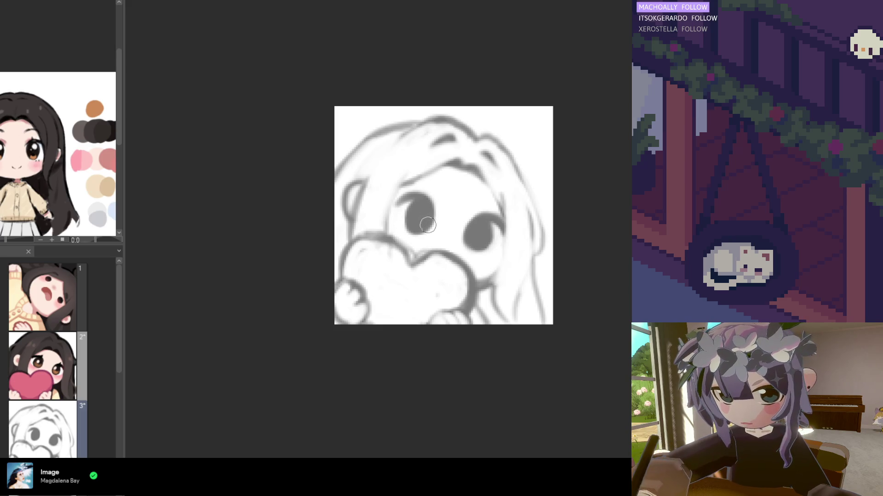
mouse_move(404, 216)
left_mouse_down()
mouse_move(420, 220)
mouse_move(415, 245)
left_mouse_up()
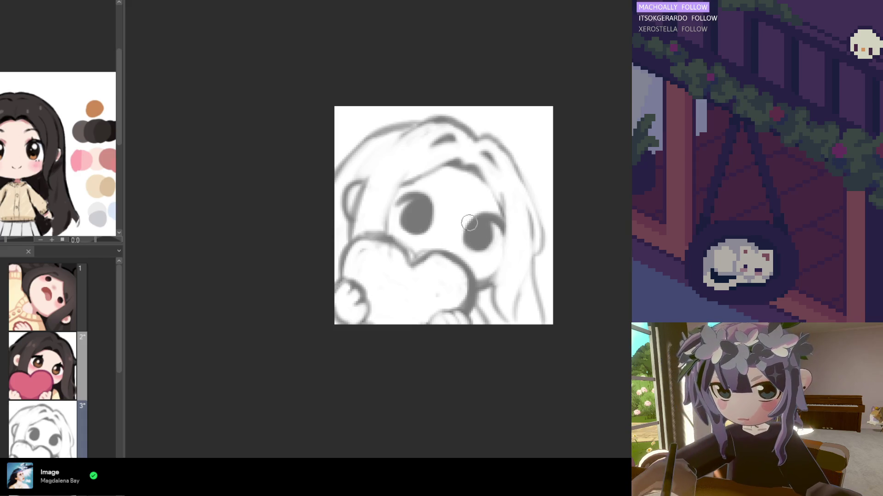
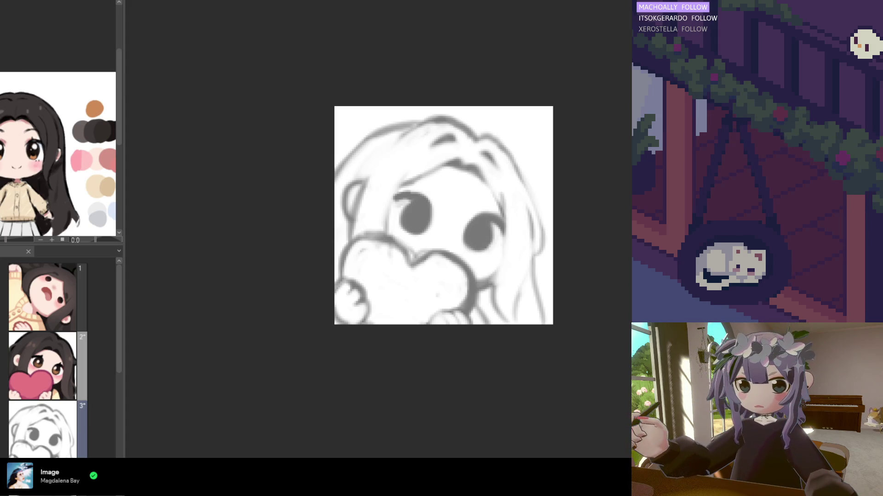
Step: Add a curved stroke by the right eye, reposition the lassoed eye, and return to the pen
mouse_move(501, 246)
left_mouse_down()
mouse_move(511, 236)
mouse_move(491, 204)
left_mouse_up()
mouse_move(455, 244)
left_mouse_down()
mouse_move(500, 192)
mouse_move(475, 271)
left_mouse_up()
left_click(504, 276)
left_click(460, 281)
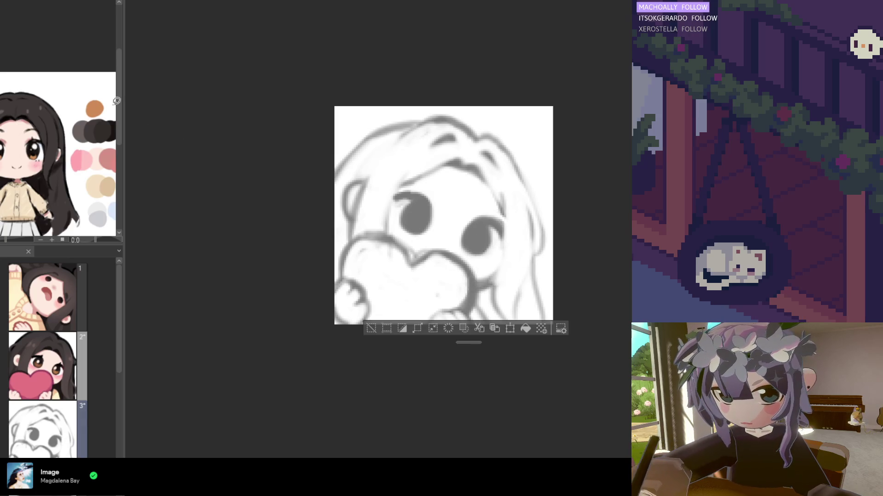
key("ctrl+d")
key("b")
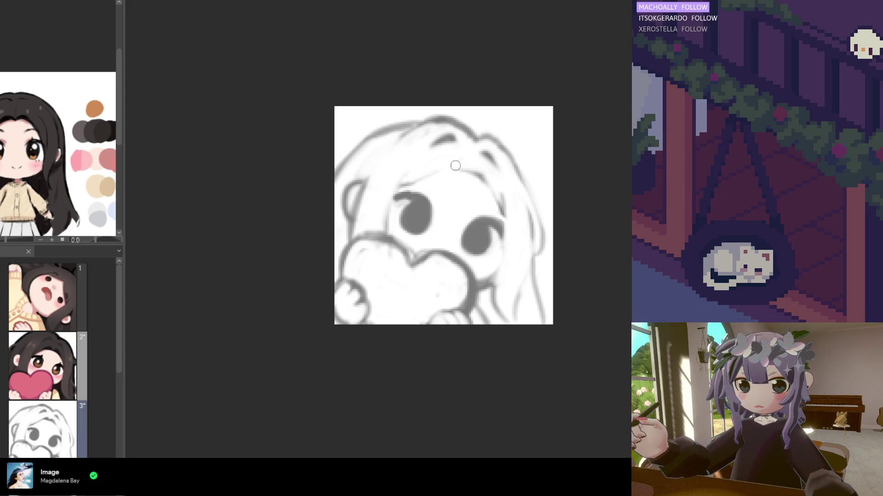
key("ctrl+z")
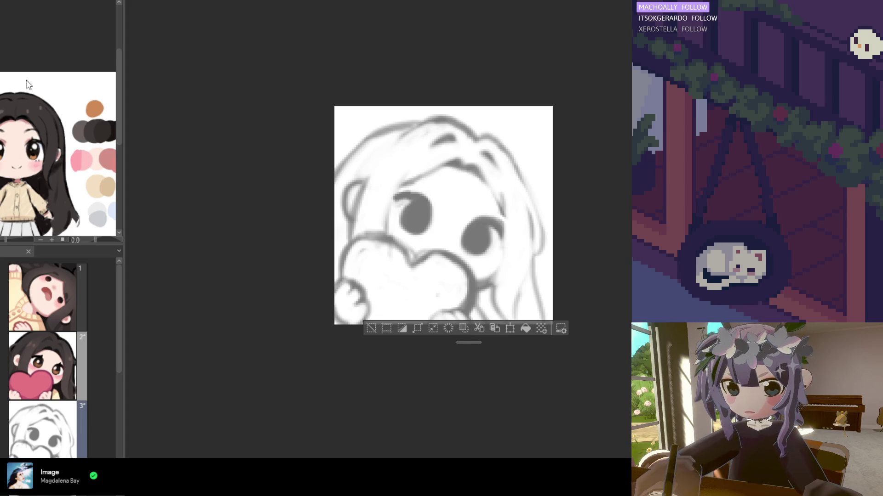
key("ctrl+d")
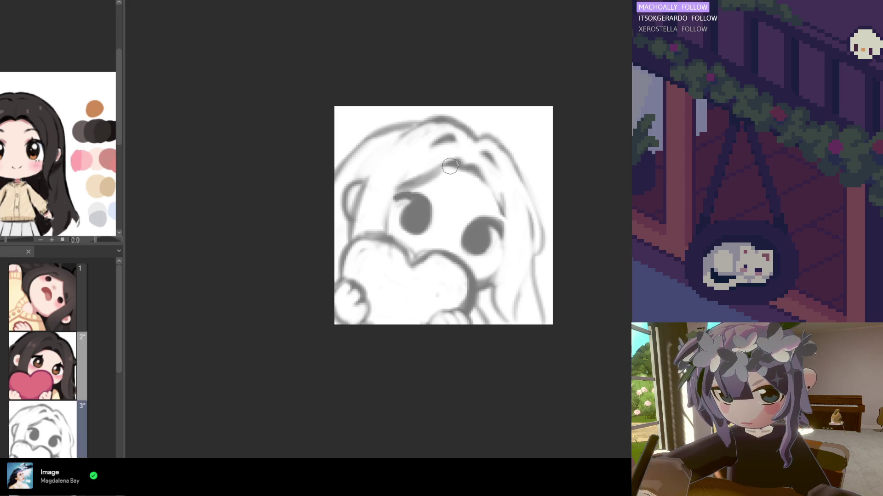
Step: Darken and extend the forehead hairline with short strokes, including its right side
left_click_drag(394, 196, 414, 192)
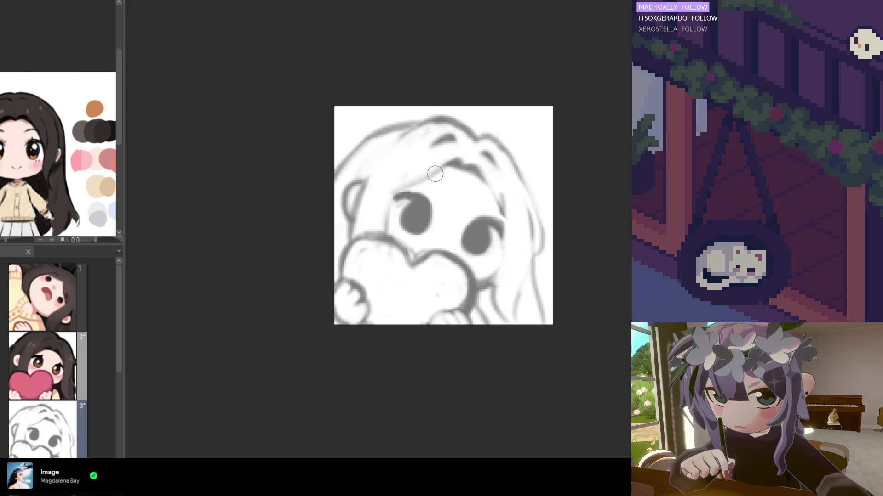
left_click_drag(453, 167, 442, 171)
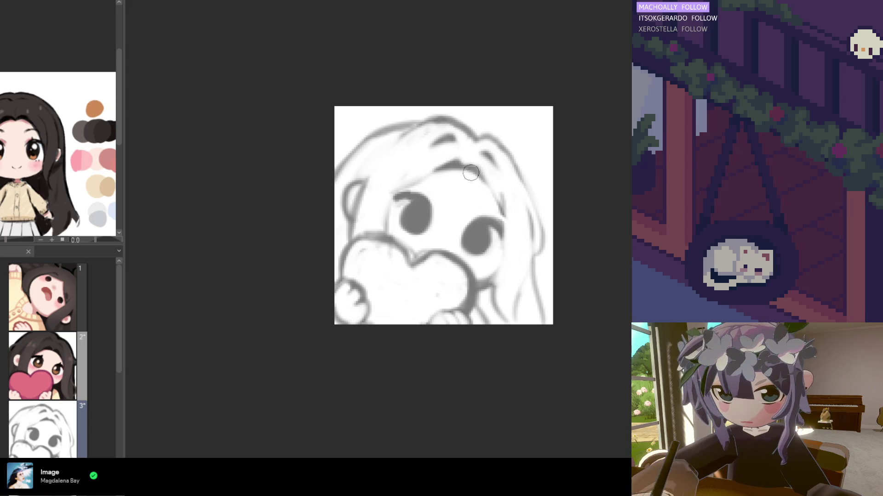
left_click_drag(479, 179, 491, 192)
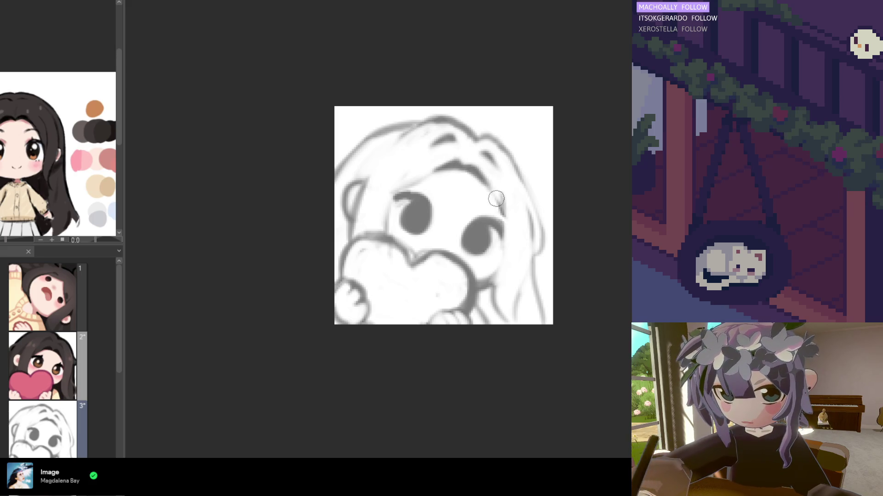
left_click_drag(478, 175, 512, 216)
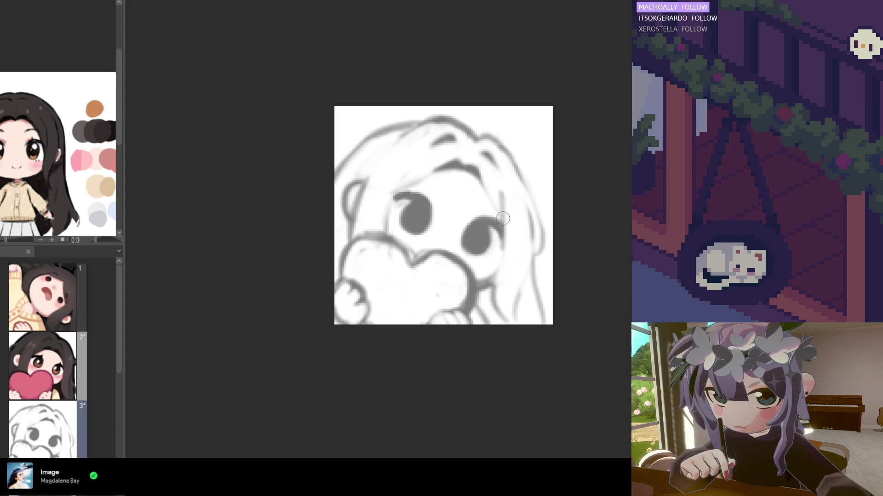
Step: Draw a darker curve right of the right eye, extending it downward, then sample a grey
left_click_drag(504, 212, 486, 282)
key("ctrl+z")
left_click_drag(505, 234, 486, 284)
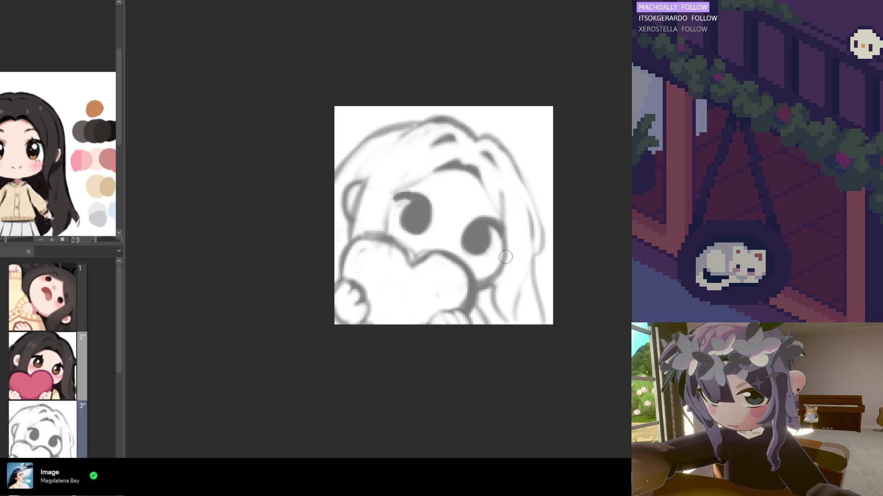
left_click_drag(504, 240, 485, 310)
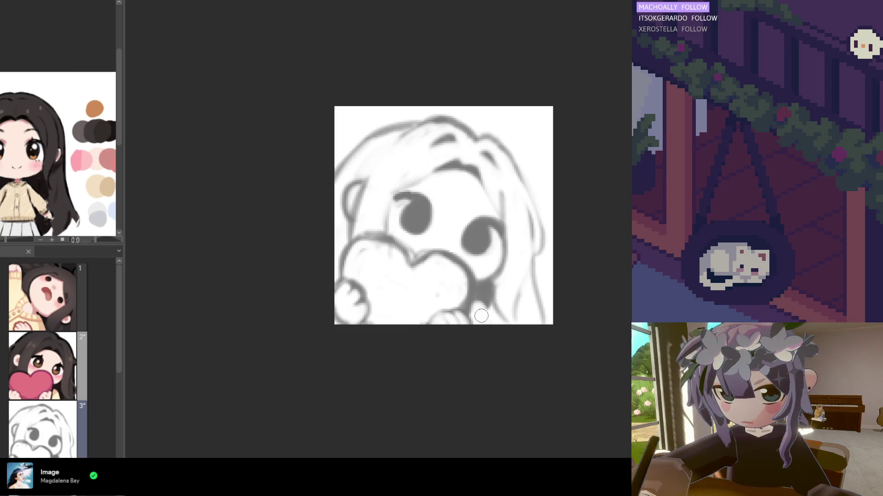
left_click(478, 289, "alt")
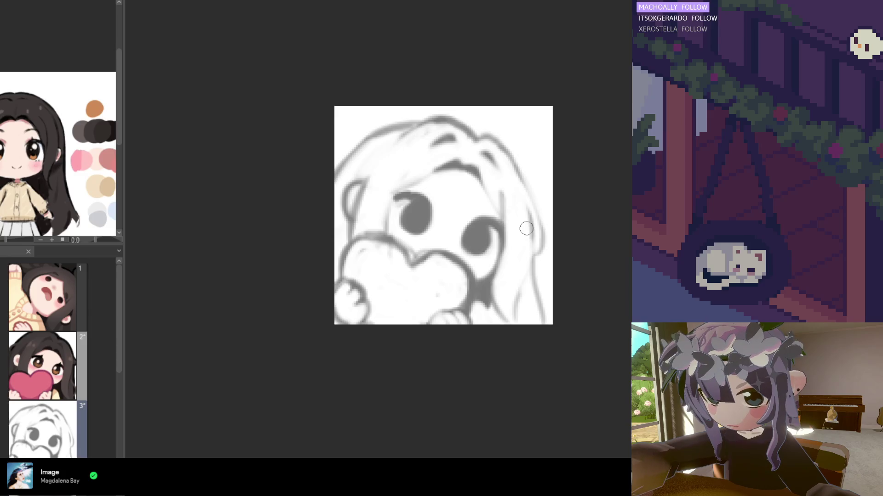
scroll(505, 237, "down", 3)
Step: Sample the left eye's grey and darken the left and upper-left hair outlines
scroll(448, 248, "up", 1)
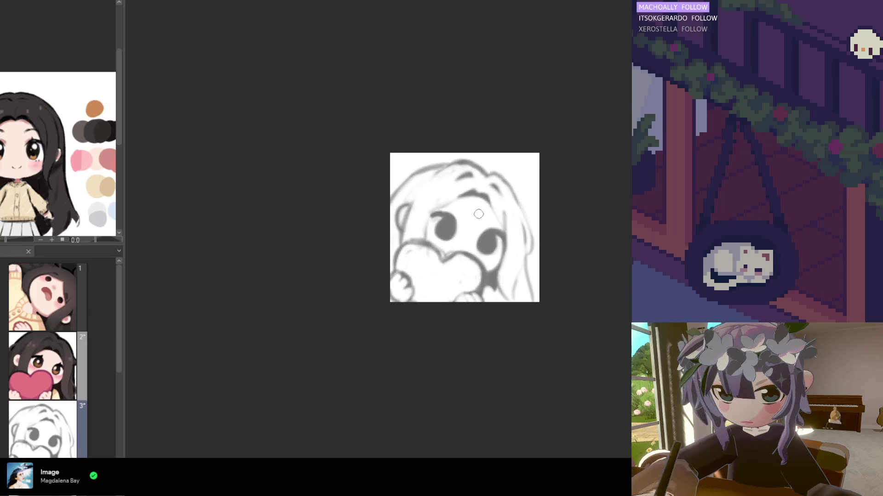
left_click(442, 220, "alt")
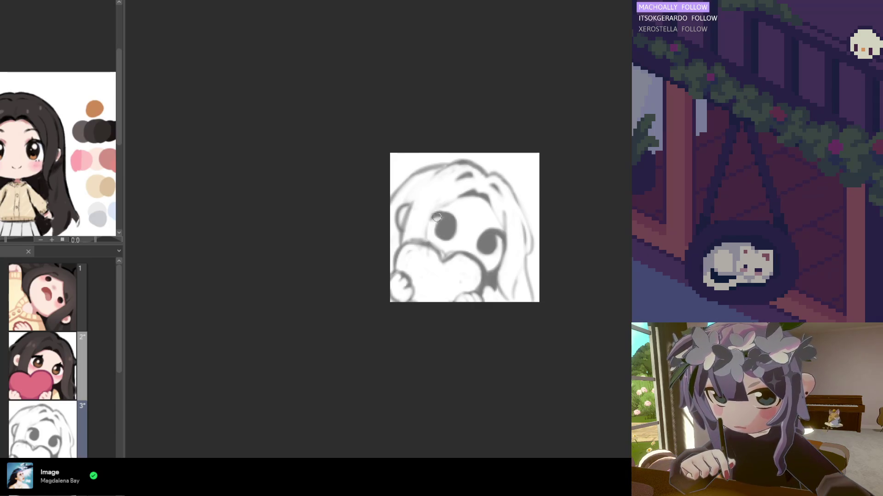
mouse_move(390, 222)
left_mouse_down()
mouse_move(404, 201)
mouse_move(404, 235)
mouse_move(403, 206)
left_mouse_up()
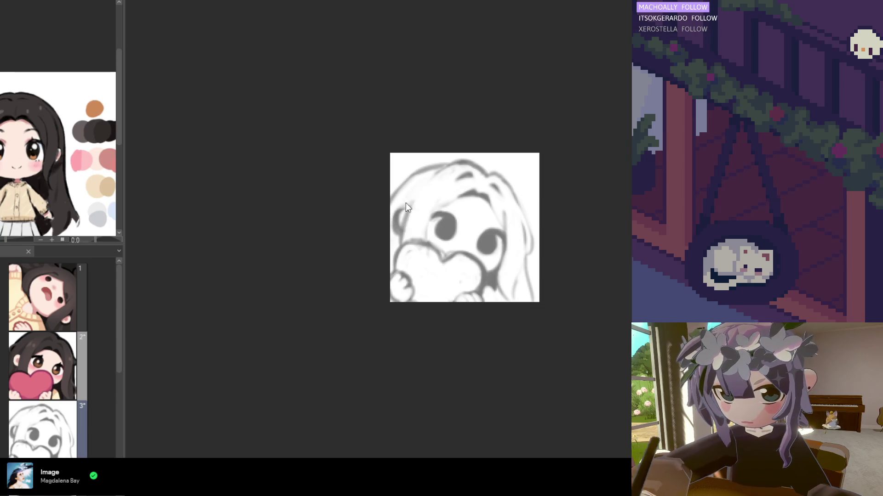
left_click_drag(446, 164, 394, 190)
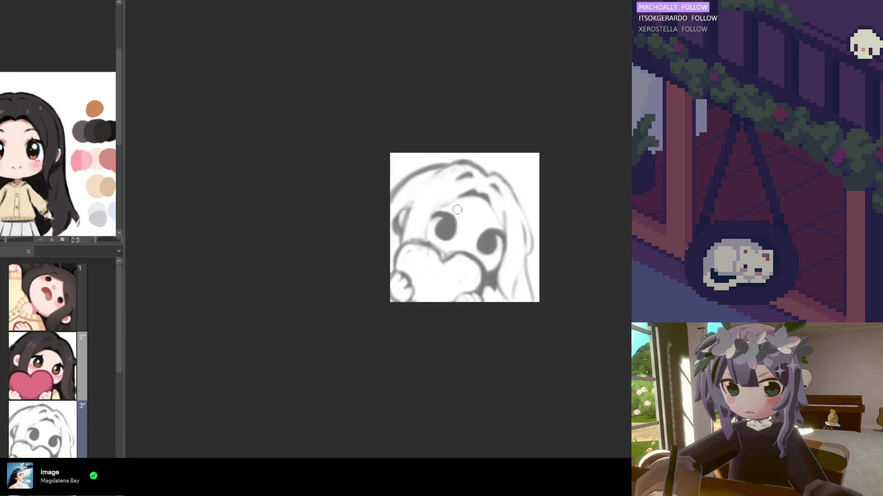
scroll(445, 202, "down", 1)
scroll(462, 225, "up", 1)
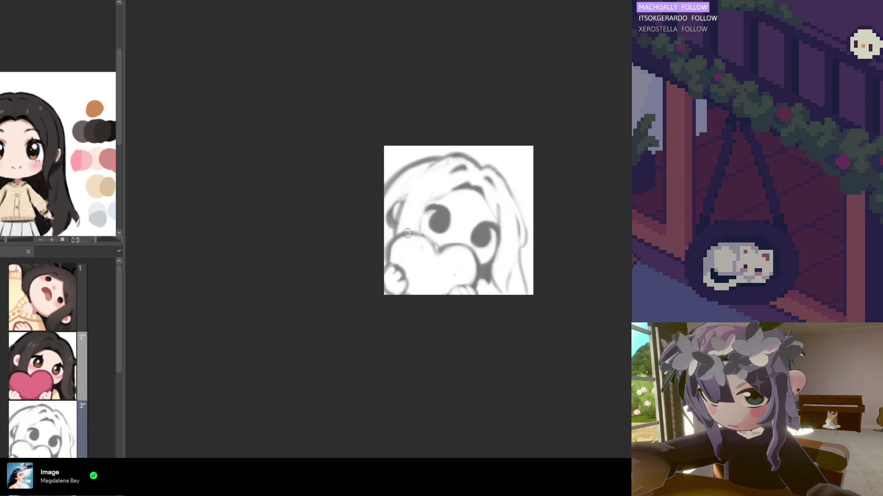
Step: Darken the heart's left edge, then zoom out
left_click_drag(395, 240, 408, 301)
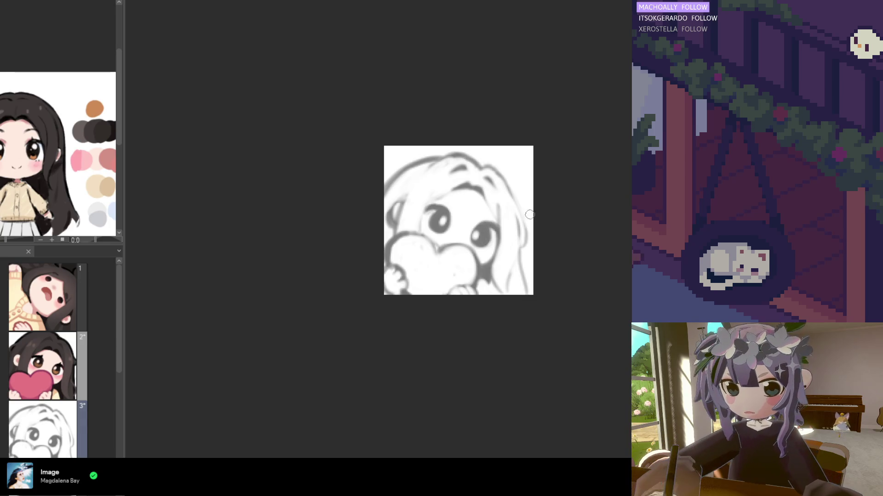
scroll(480, 220, "down", 2)
scroll(451, 215, "down", 1)
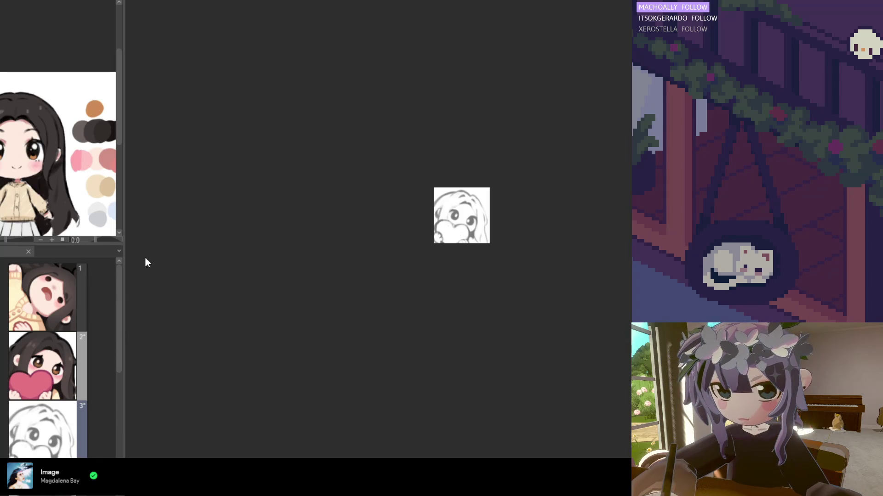
Step: Enlarge the entire sketch slightly toward the top-right and nudge it left, then zoom back in
key("ctrl+t")
key("ctrl+plus")
key("ctrl+plus")
left_click_drag(520, 161, 524, 160)
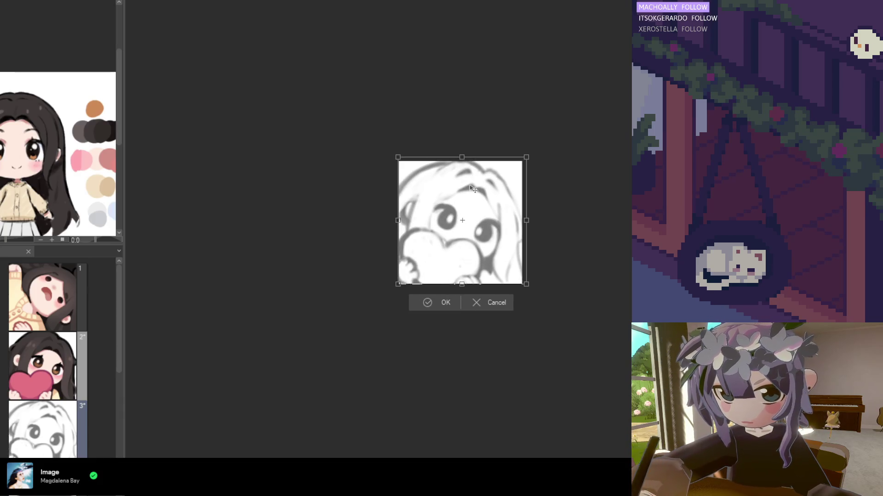
left_click_drag(451, 275, 451, 275)
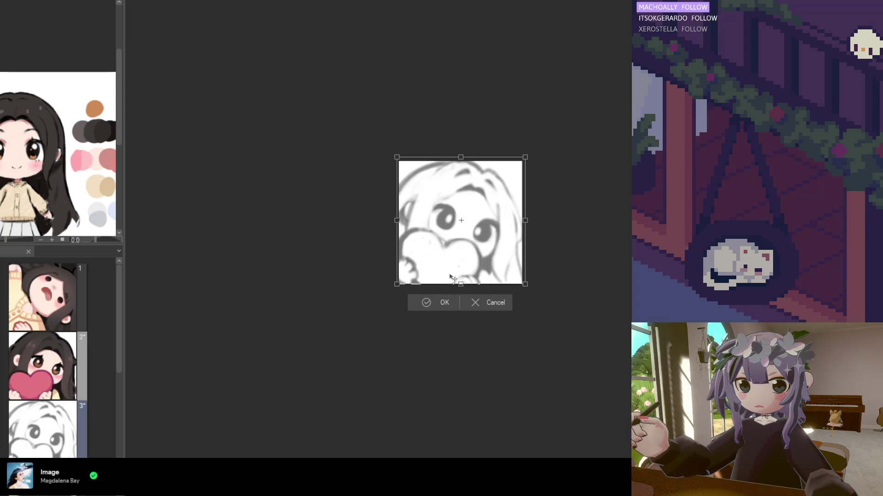
left_click(433, 307)
scroll(437, 336, "down", 5)
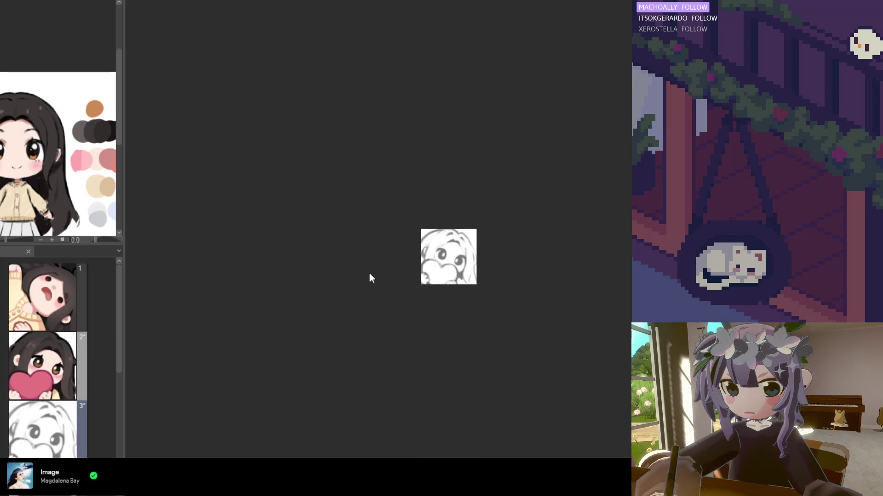
scroll(439, 256, "up", 3)
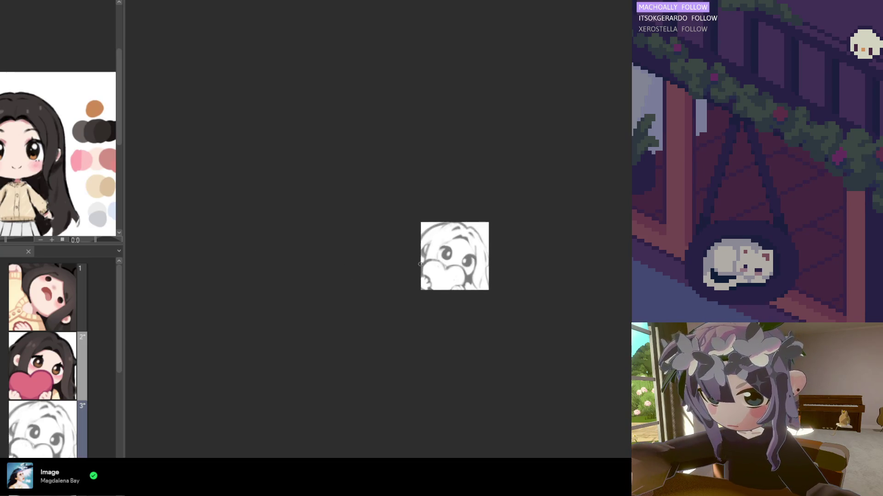
scroll(439, 255, "up", 3)
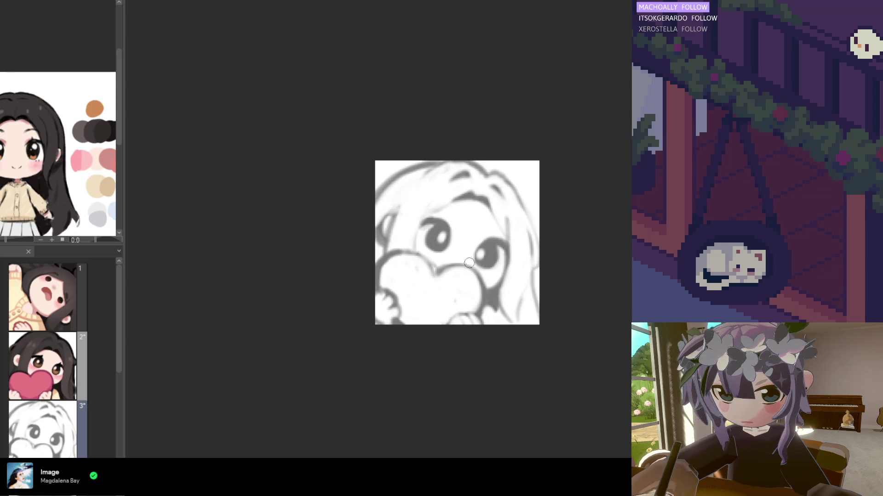
scroll(470, 266, "up", 1)
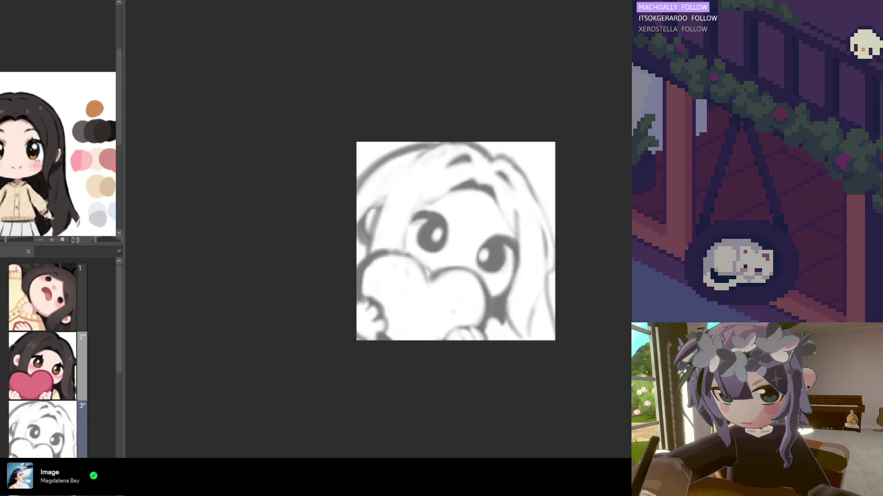
scroll(444, 251, "down", 1)
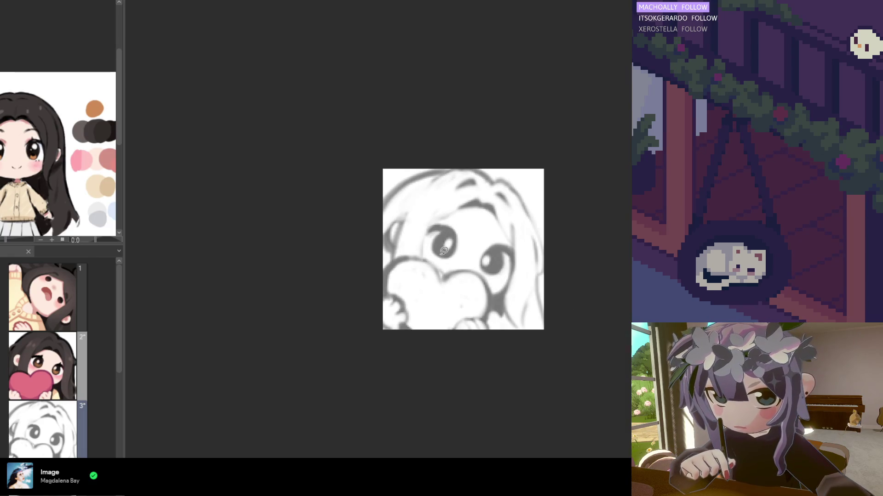
Step: Lasso the side hair and eye area, move it up and skew its top-left corner
mouse_move(485, 197)
left_mouse_down()
mouse_move(481, 239)
mouse_move(449, 265)
mouse_move(420, 221)
mouse_move(454, 181)
mouse_move(481, 170)
left_mouse_up()
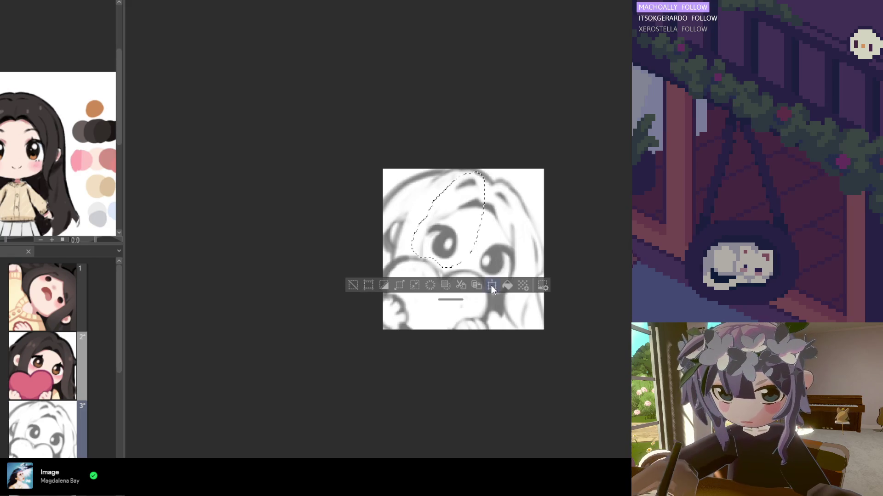
key("ctrl+t")
mouse_move(475, 248)
left_mouse_down()
mouse_move(463, 248)
mouse_move(463, 261)
left_mouse_up()
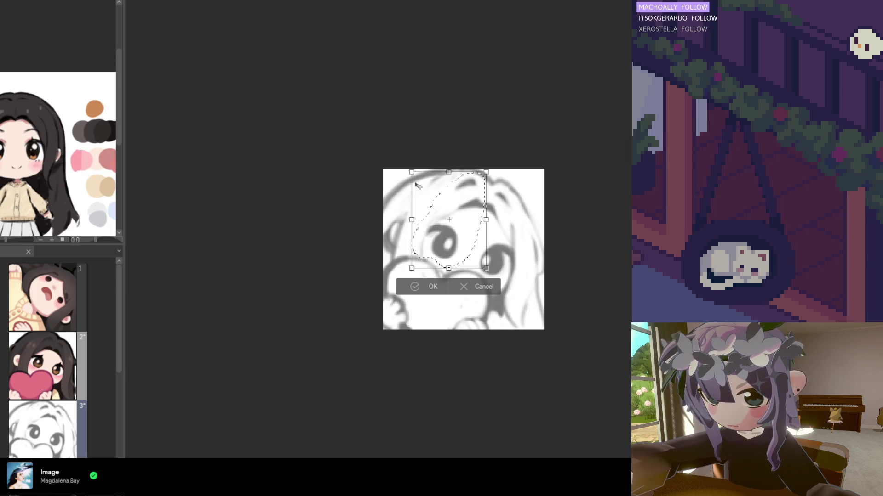
left_click_drag(411, 172, 409, 175)
scroll(471, 255, "down", 1)
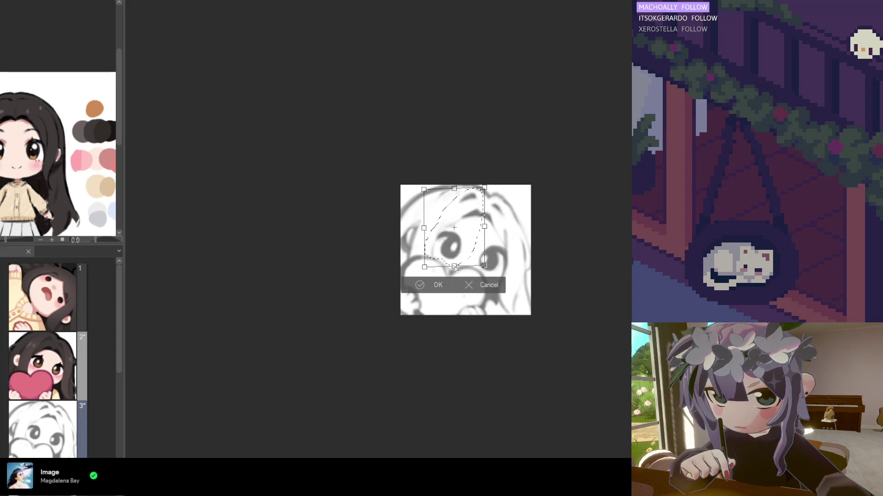
left_click(429, 282)
scroll(473, 322, "up", 3)
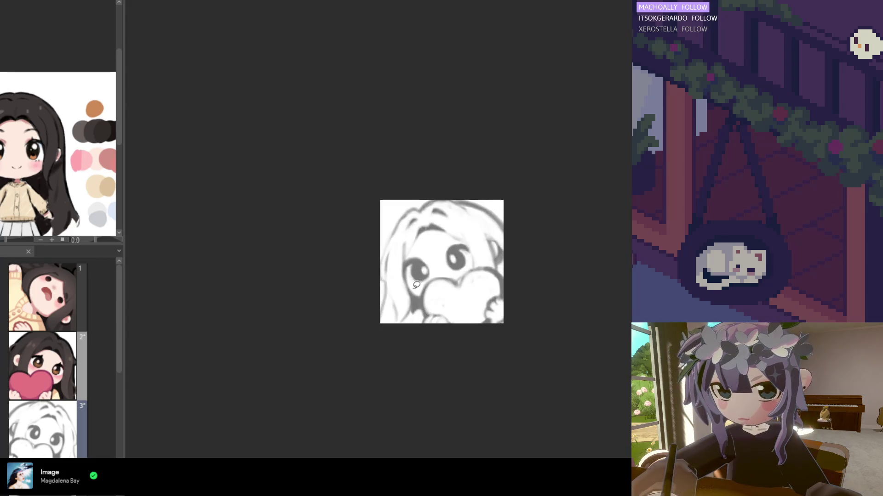
Step: Lasso the hair strand beside the eye and stretch it slightly on its left side
left_click_drag(447, 261, 422, 290)
mouse_move(393, 247)
left_mouse_down()
mouse_move(398, 214)
mouse_move(426, 193)
mouse_move(432, 205)
left_mouse_up()
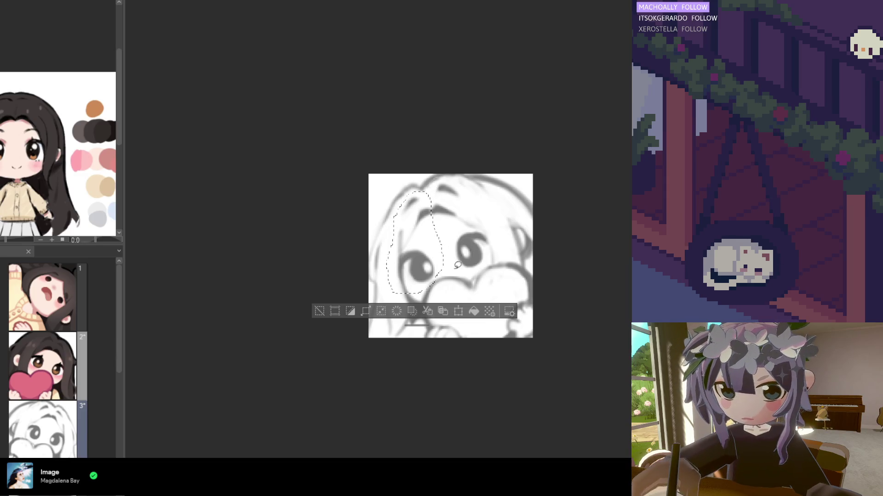
left_click(458, 309)
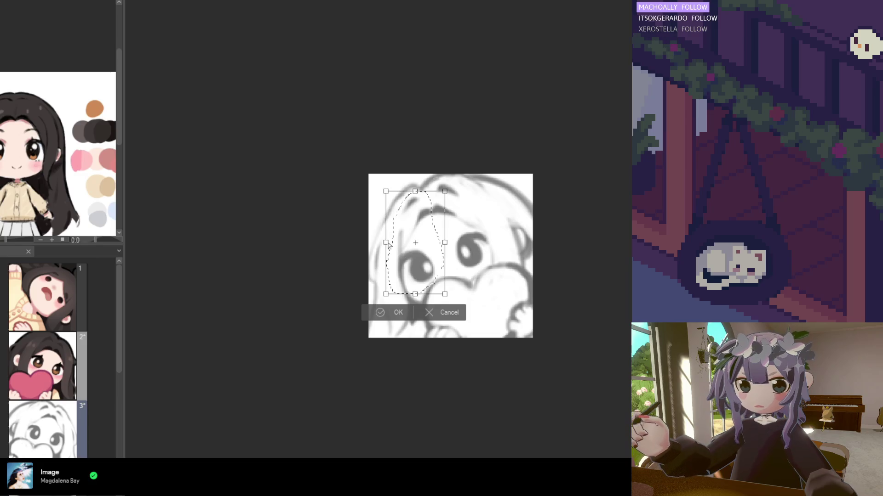
left_click_drag(388, 244, 387, 246)
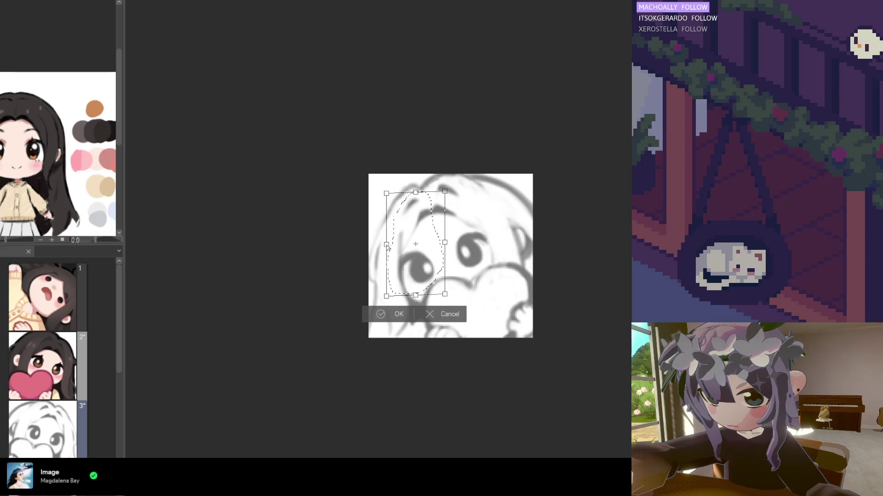
left_click(399, 315)
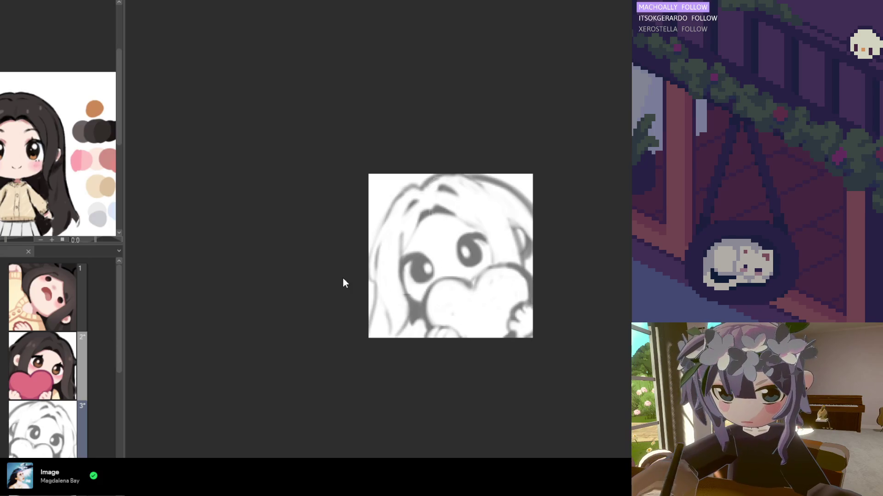
Step: Flip the canvas to check proportions, then draw a slanted worried eyebrow above the eye
key("h")
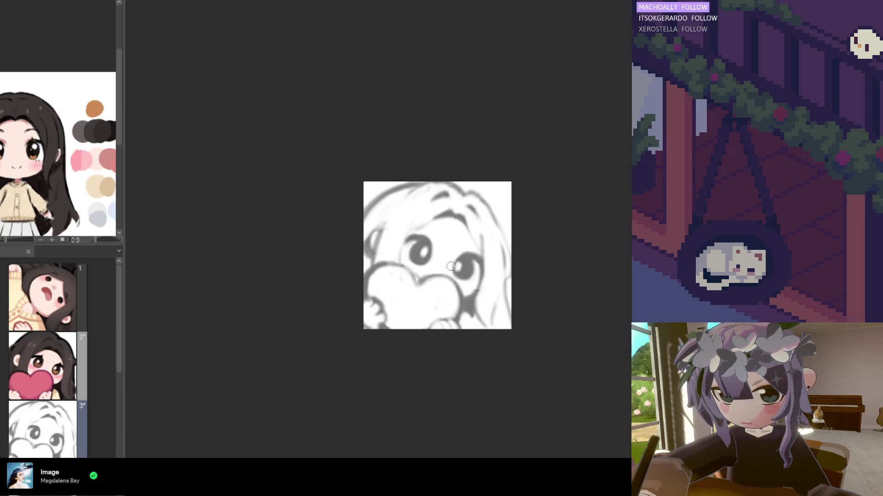
scroll(452, 238, "up", 2)
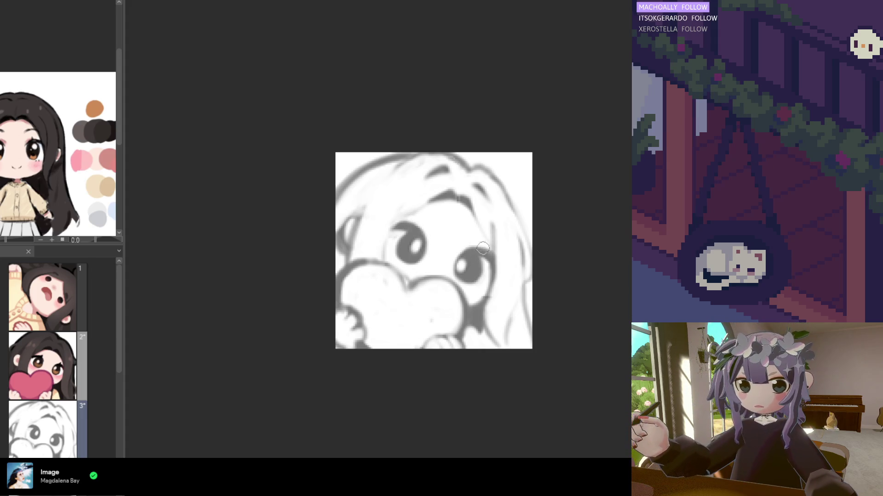
scroll(469, 206, "down", 3)
scroll(433, 233, "up", 2)
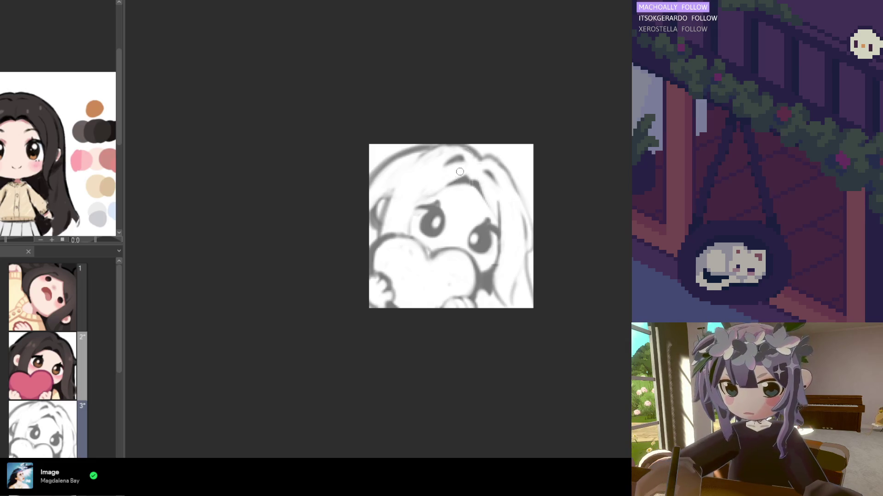
left_click_drag(453, 182, 416, 199)
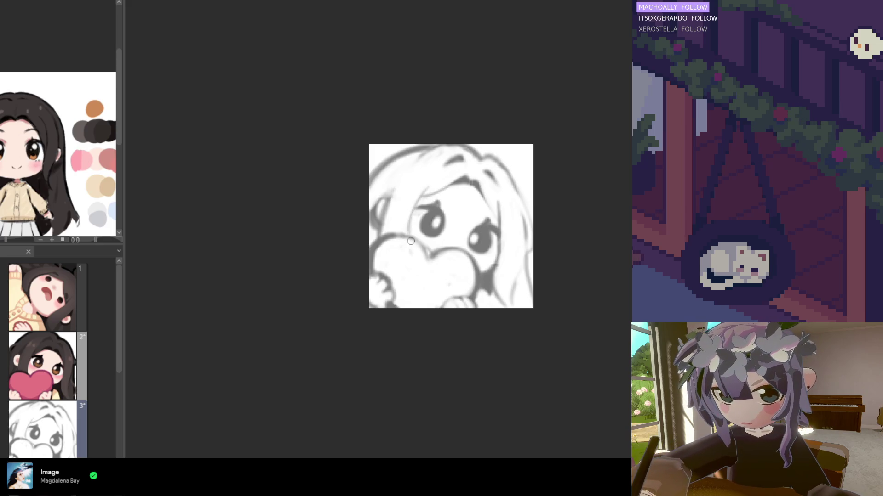
scroll(589, 258, "down", 3)
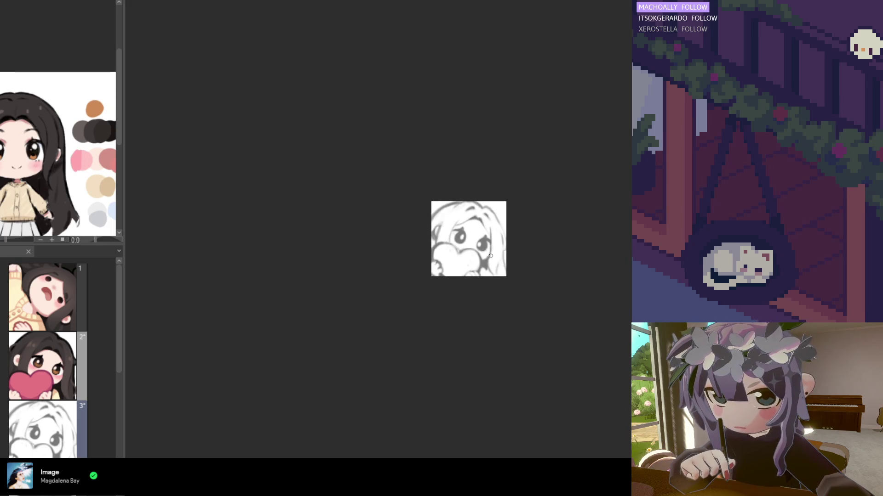
scroll(432, 225, "up", 2)
scroll(443, 229, "up", 2)
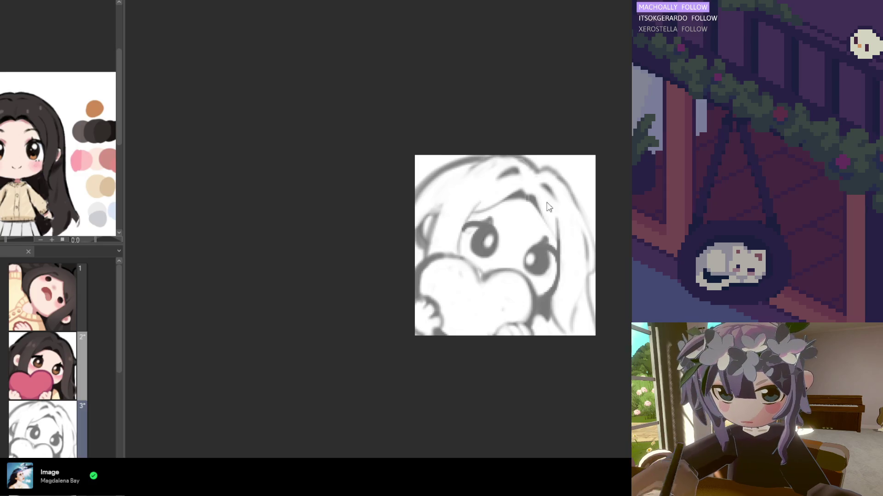
scroll(536, 205, "down", 2)
scroll(472, 214, "up", 1)
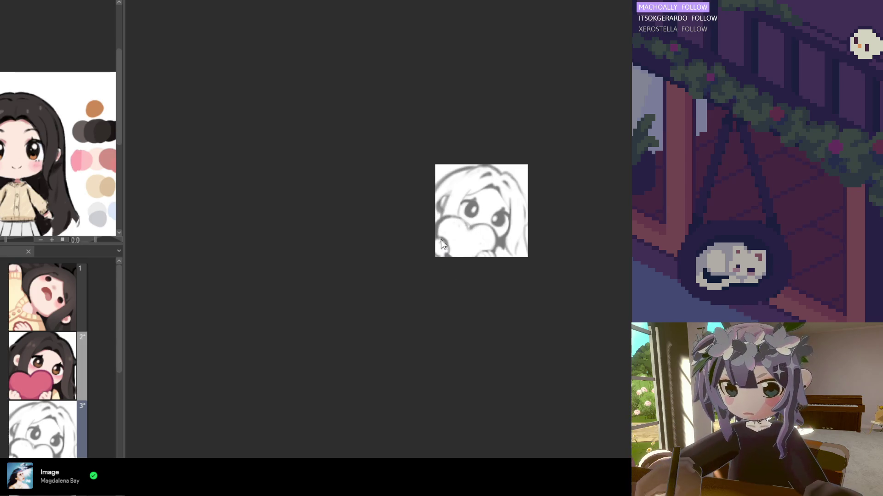
Step: Darken the finger lines at the heart's lower left
mouse_move(438, 240)
left_mouse_down()
mouse_move(444, 252)
mouse_move(428, 231)
mouse_move(441, 265)
left_mouse_up()
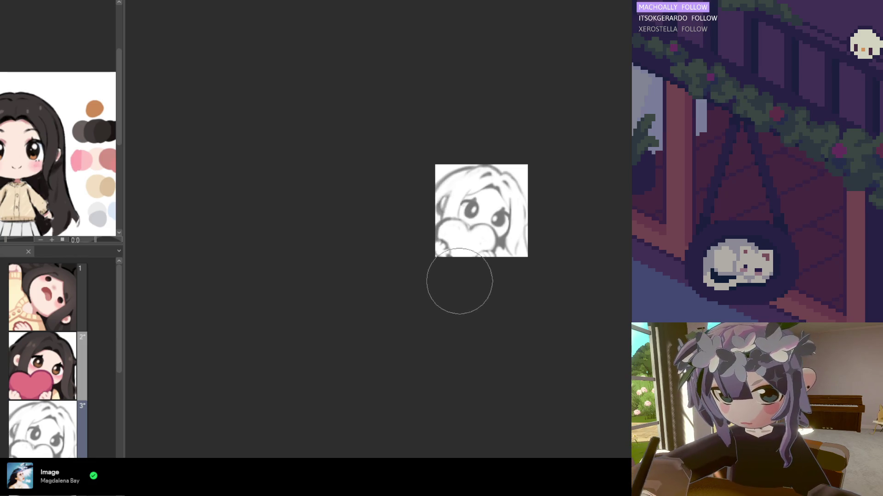
scroll(453, 282, "down", 2)
scroll(453, 282, "up", 4)
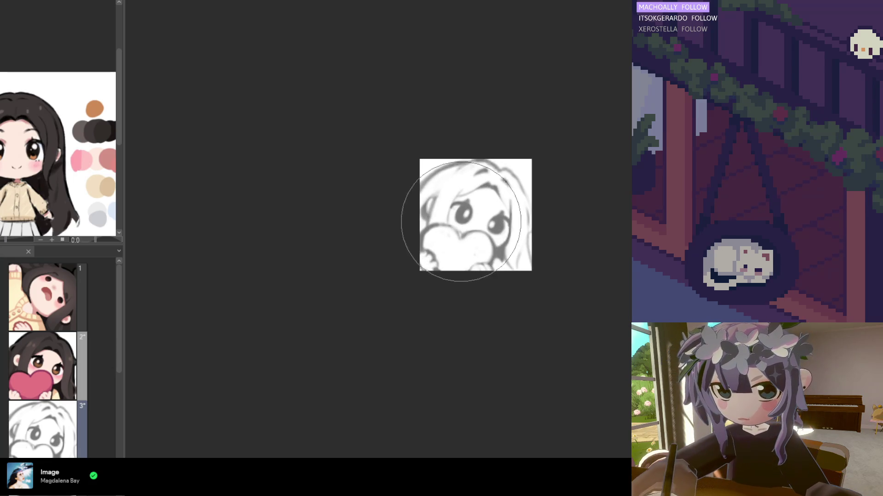
Step: Make a soft, larger-brush pass to blend the sketch's tones
left_click_drag(470, 221, 478, 214)
scroll(448, 311, "down", 2)
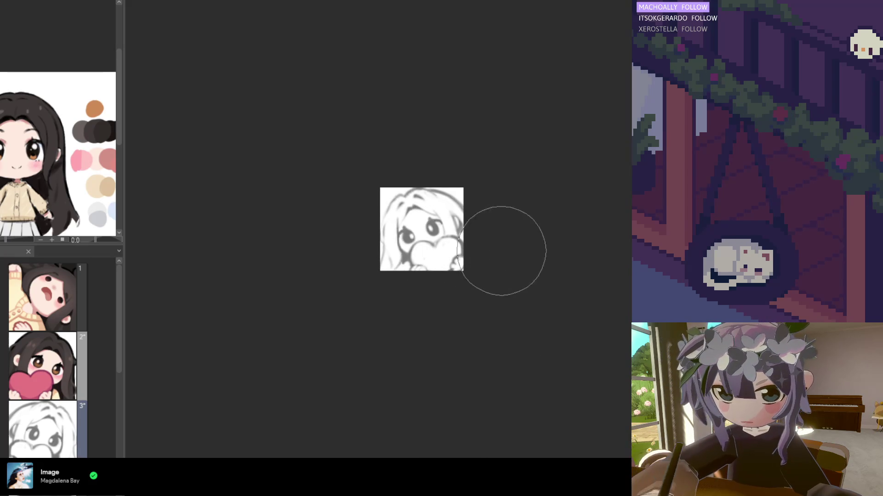
scroll(460, 248, "down", 1)
scroll(421, 243, "down", 1)
scroll(430, 230, "up", 4)
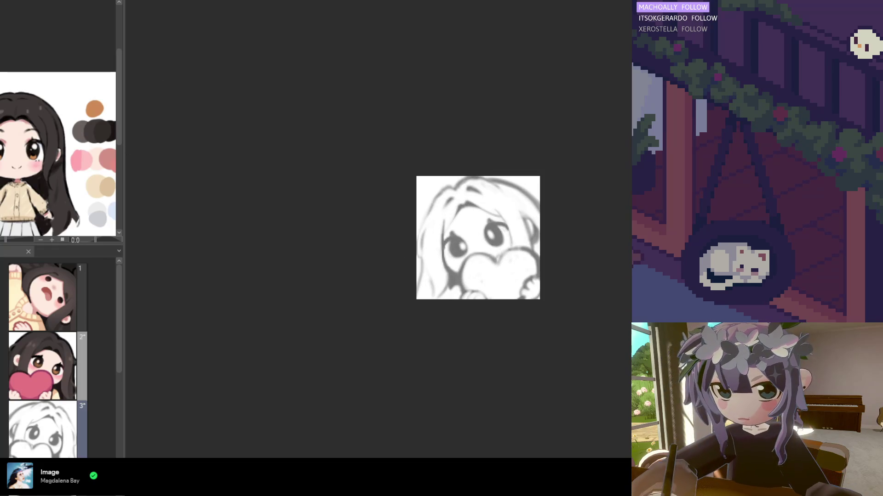
Step: Darken the heart's top and left outline, then flip the canvas horizontally to check it
scroll(518, 285, "up", 2)
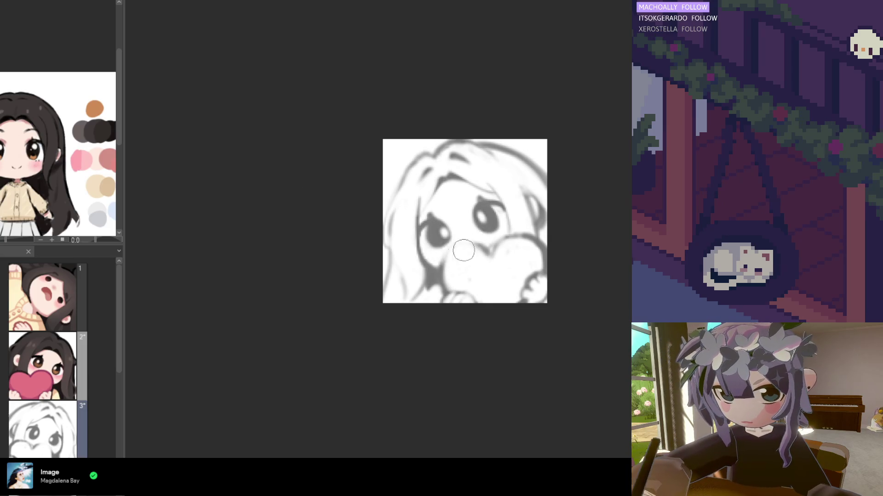
mouse_move(485, 250)
left_mouse_down()
mouse_move(459, 244)
mouse_move(446, 276)
mouse_move(475, 274)
mouse_move(460, 283)
left_mouse_up()
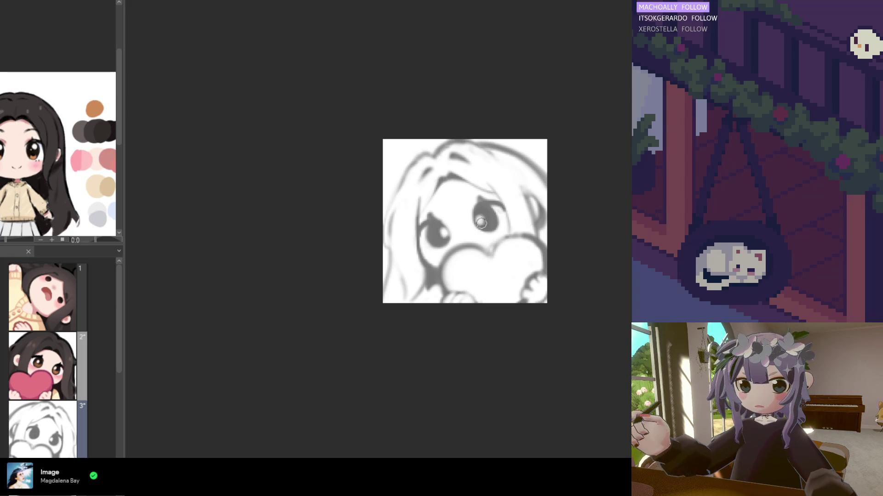
key("h")
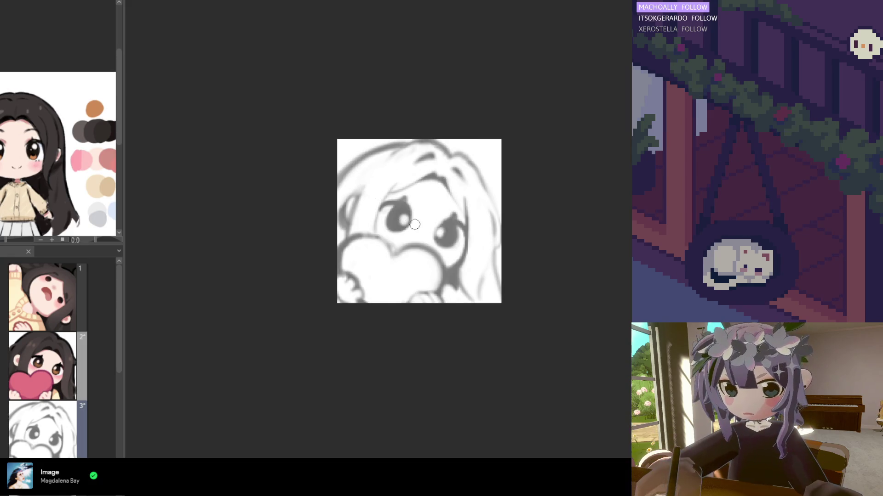
scroll(402, 233, "down", 4)
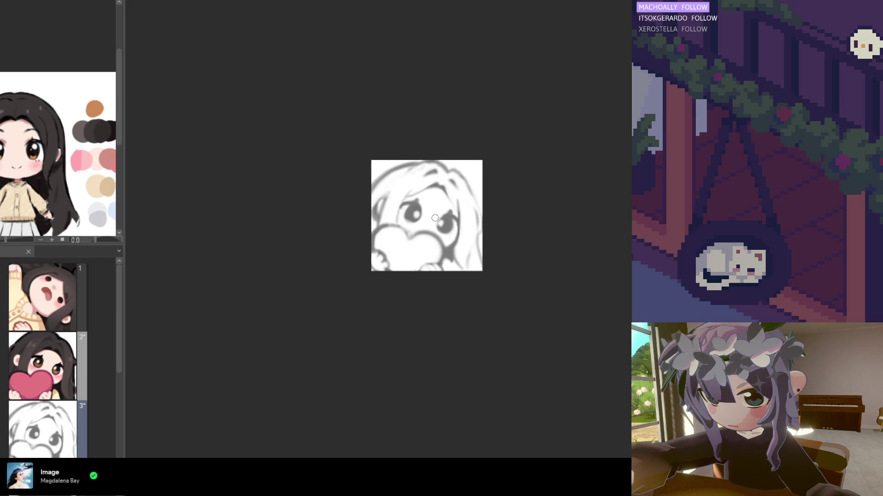
scroll(405, 212, "up", 4)
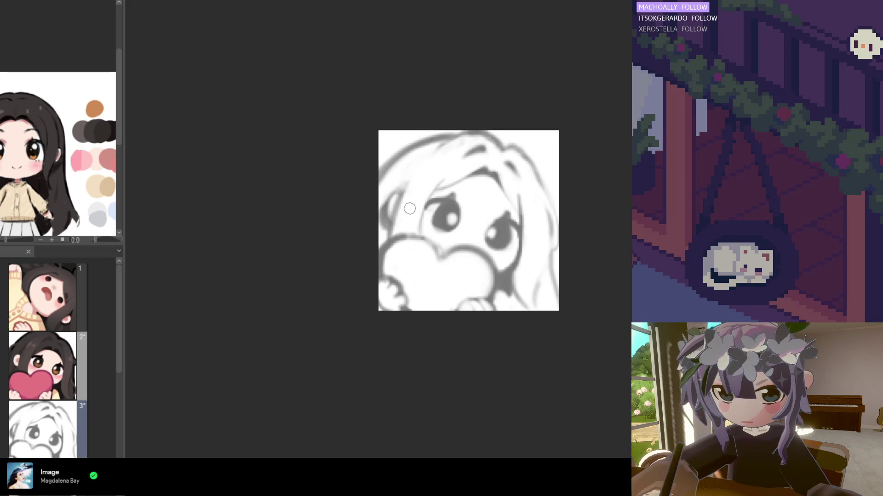